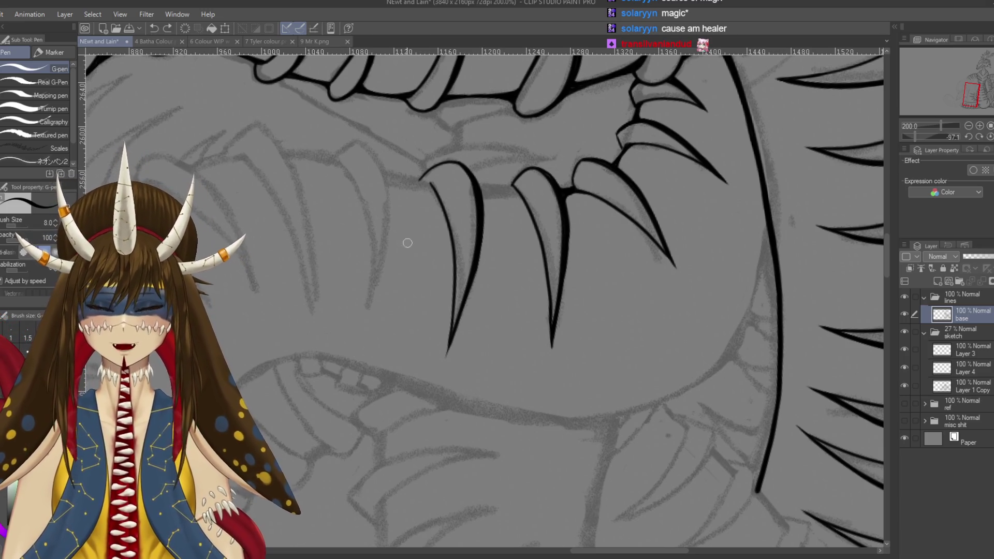
Start inking the leftmost lower fang's edge over the sketch, undoing stray strokes
drag(409, 243, 487, 192)
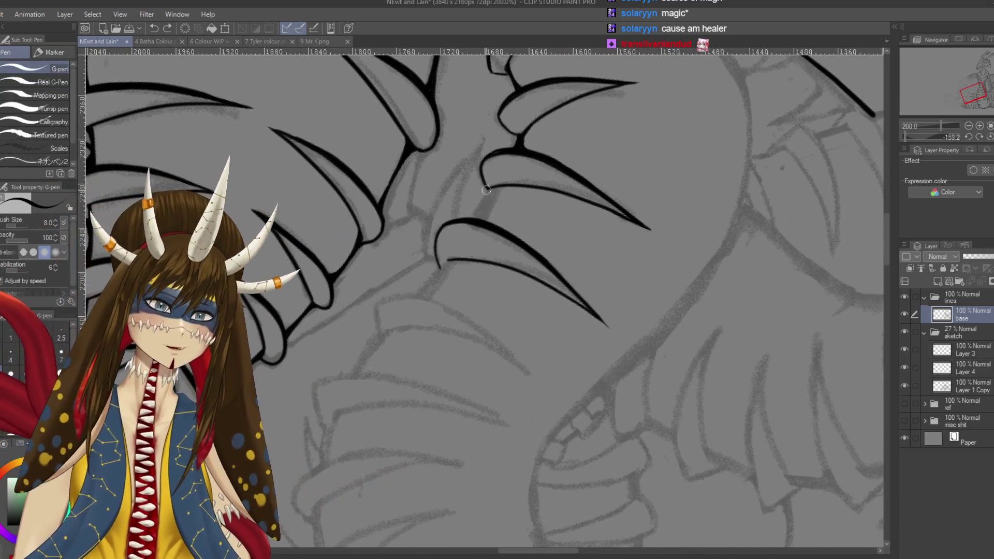
drag(488, 188, 473, 218)
key(ctrl+z)
key(ctrl+z)
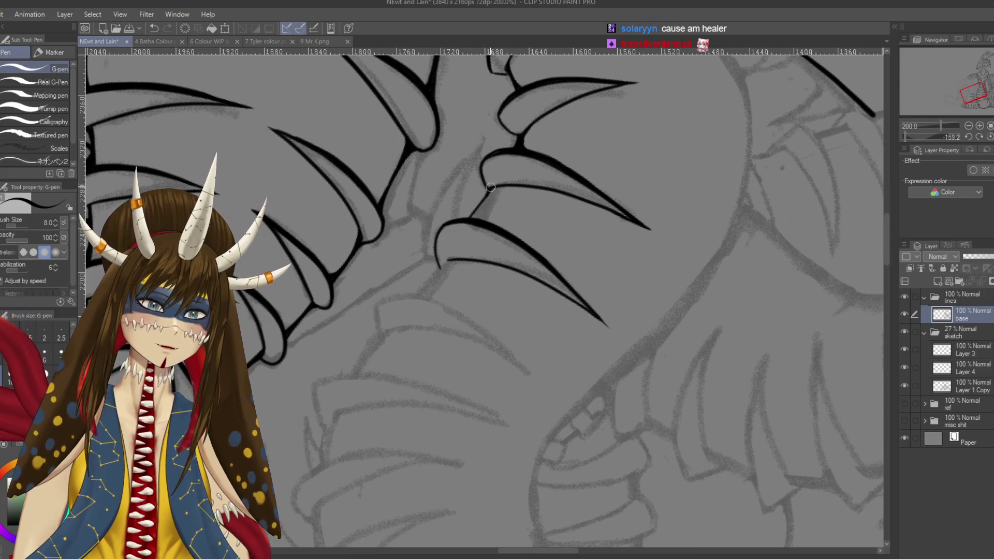
drag(492, 188, 482, 207)
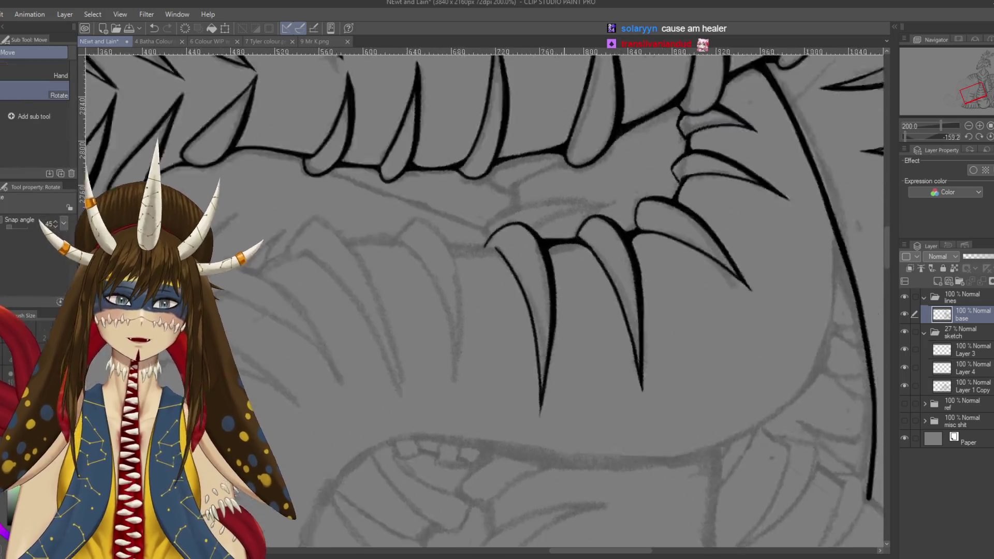
drag(497, 258, 424, 352)
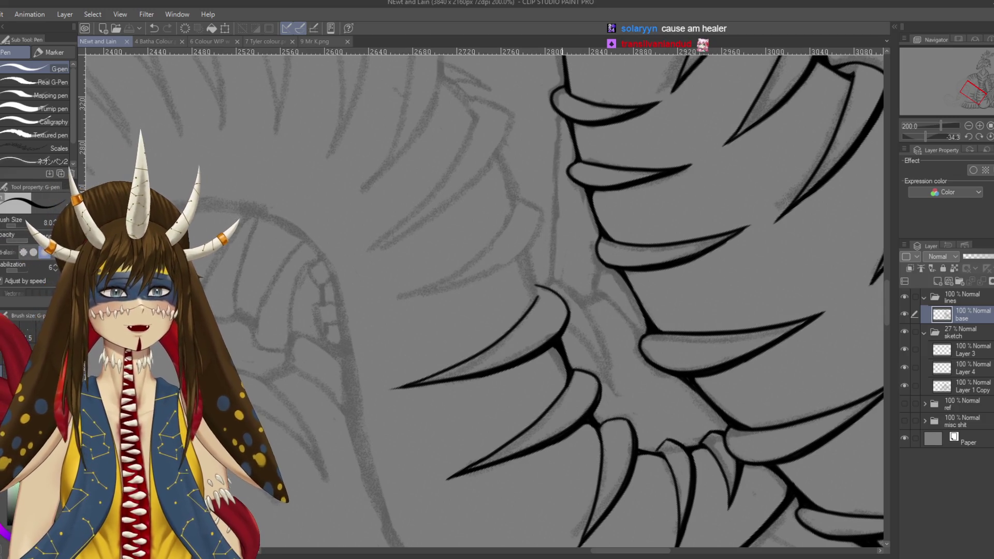
mouse_move(559, 337)
mouse_down()
mouse_move(539, 290)
mouse_move(440, 155)
mouse_move(490, 226)
mouse_move(497, 193)
mouse_move(521, 286)
mouse_move(505, 339)
mouse_up()
key(ctrl+z)
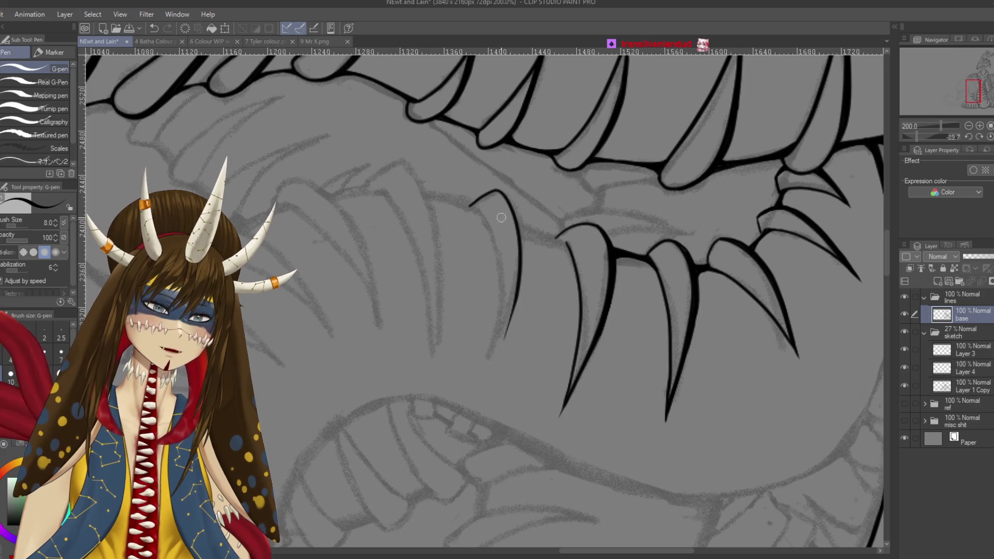
Ink the leftmost fang's left edge and extend its lower end, redrawing until clean
key(ctrl+z)
drag(518, 299, 489, 366)
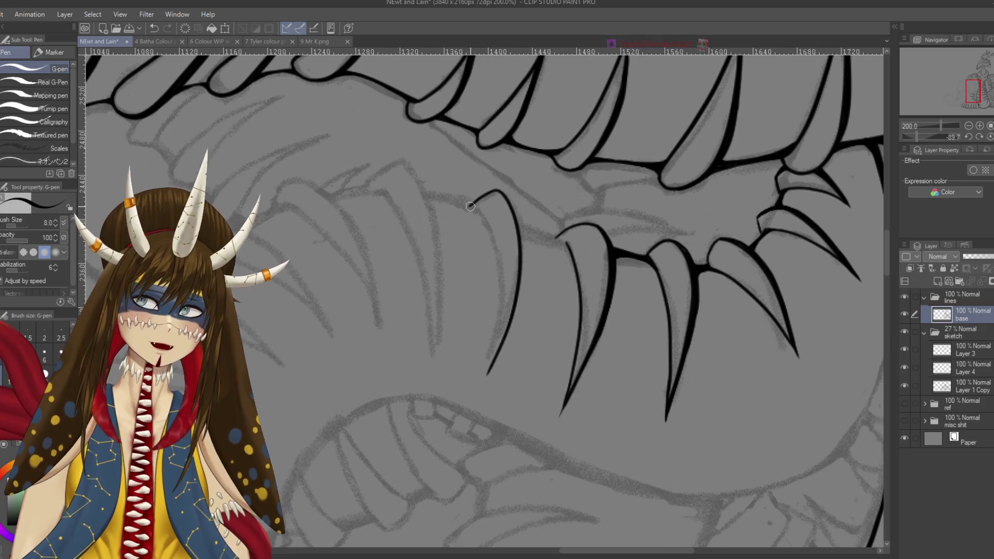
drag(469, 206, 499, 283)
key(ctrl+z)
mouse_move(469, 205)
mouse_down()
mouse_move(491, 230)
mouse_move(487, 381)
mouse_up()
key(ctrl+z)
mouse_move(480, 215)
mouse_down()
mouse_move(491, 342)
mouse_move(479, 385)
mouse_up()
key(ctrl+z)
mouse_move(468, 206)
mouse_down()
mouse_move(496, 253)
mouse_move(480, 382)
mouse_up()
scroll(509, 377, down, 1)
key(e)
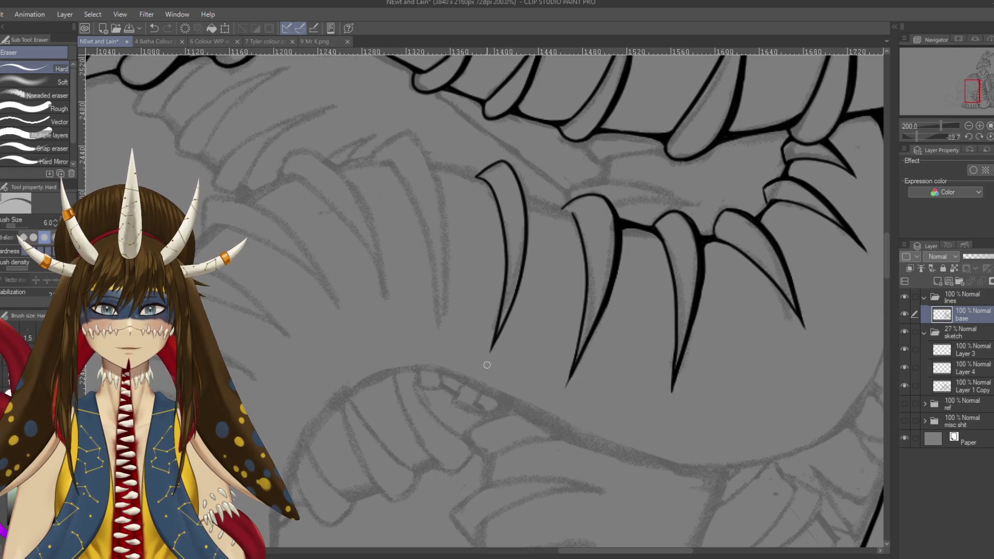
key(p)
Thicken the upper and lower parts of the fang's right edge and ink its tip
mouse_move(488, 263)
mouse_down()
mouse_move(523, 160)
mouse_move(526, 252)
mouse_up()
drag(525, 187, 525, 274)
key(ctrl+z)
drag(534, 223, 545, 192)
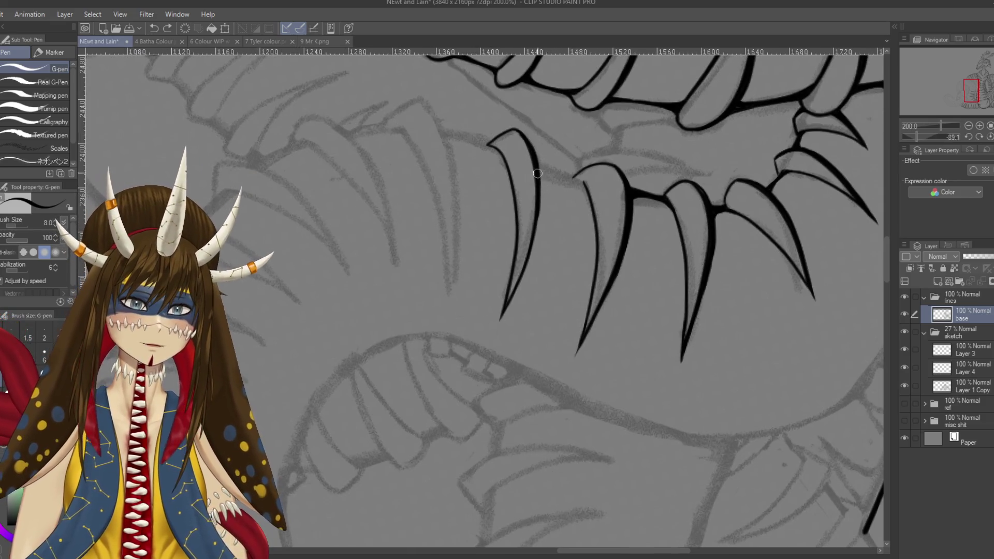
drag(535, 156, 529, 252)
key(ctrl+z)
drag(543, 203, 522, 276)
key(ctrl+z)
drag(539, 224, 518, 285)
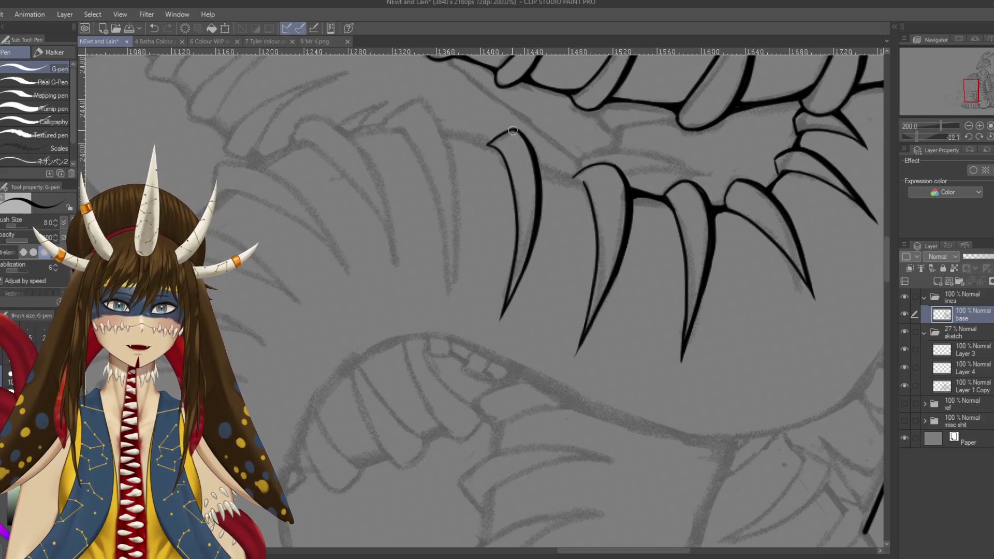
drag(519, 133, 518, 134)
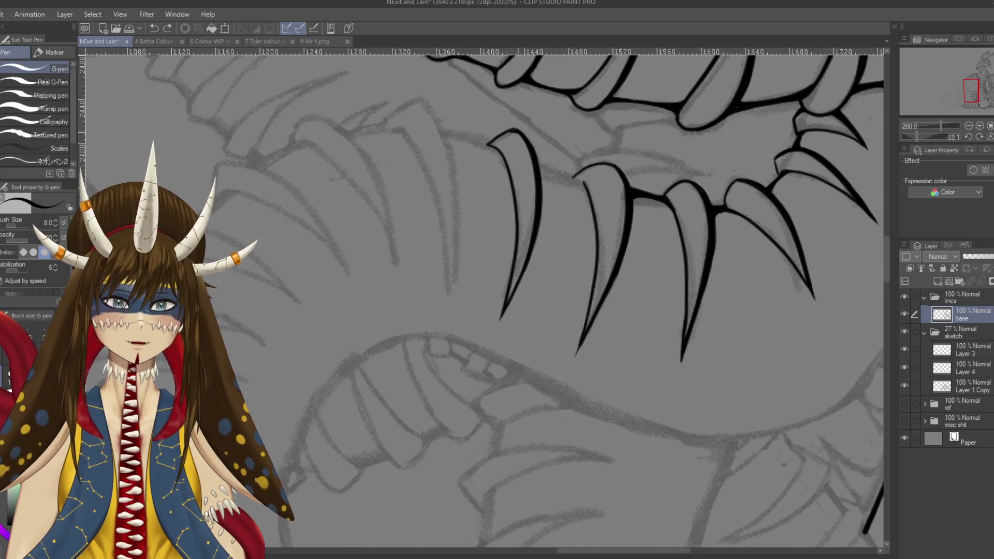
drag(535, 166, 598, 336)
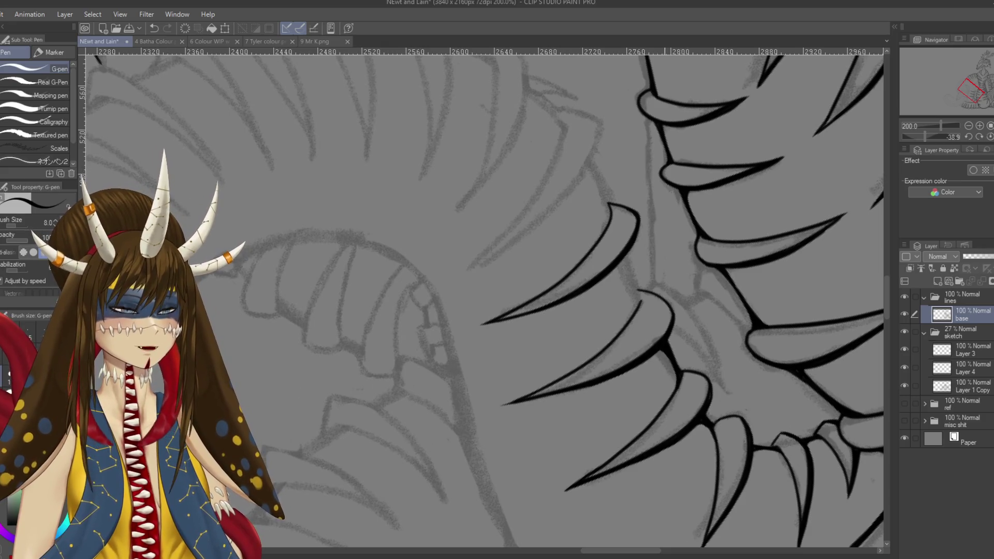
Ink and touch up the rib line where the body's spines overlap, then save
scroll(741, 266, up, 3)
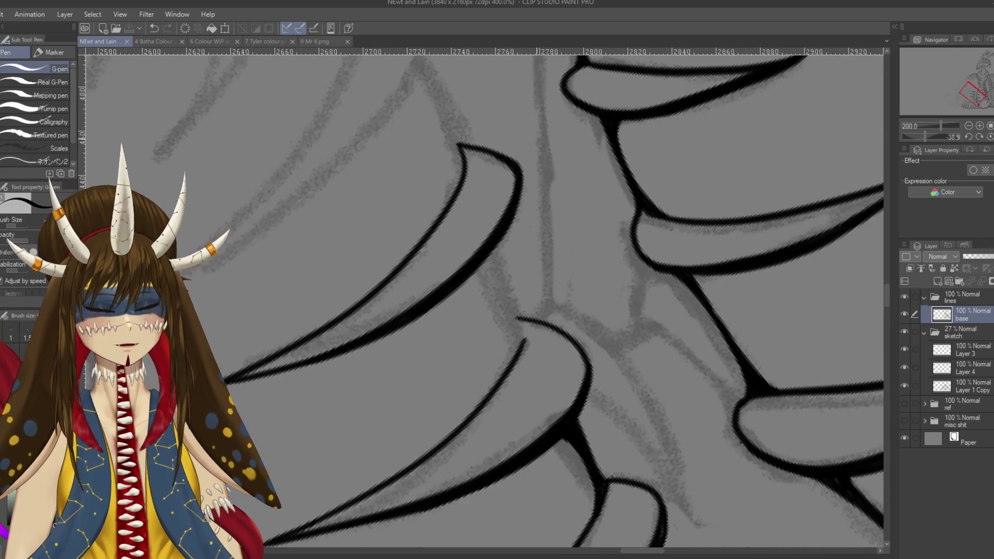
scroll(532, 138, up, 3)
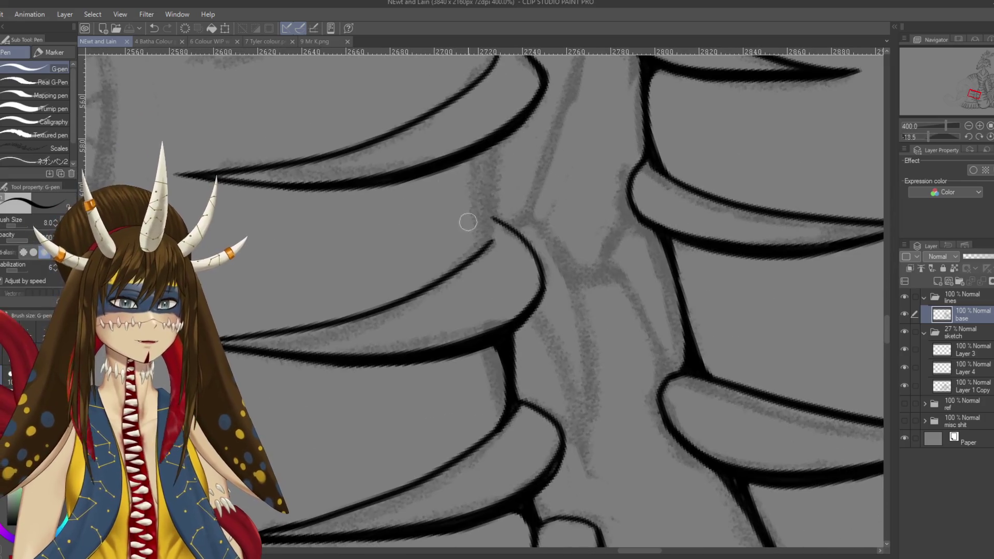
drag(489, 247, 495, 150)
key(ctrl+z)
mouse_move(489, 244)
mouse_down()
mouse_move(493, 142)
mouse_move(490, 240)
mouse_up()
key(ctrl+z)
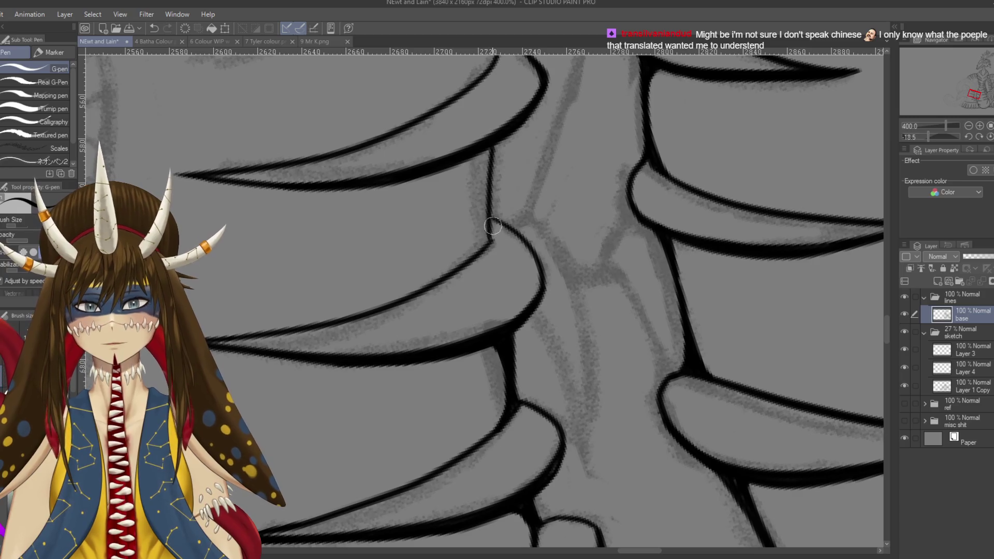
drag(473, 155, 490, 217)
mouse_move(473, 161)
mouse_down()
mouse_move(477, 252)
mouse_move(490, 155)
mouse_move(486, 174)
mouse_move(480, 155)
mouse_move(489, 212)
mouse_up()
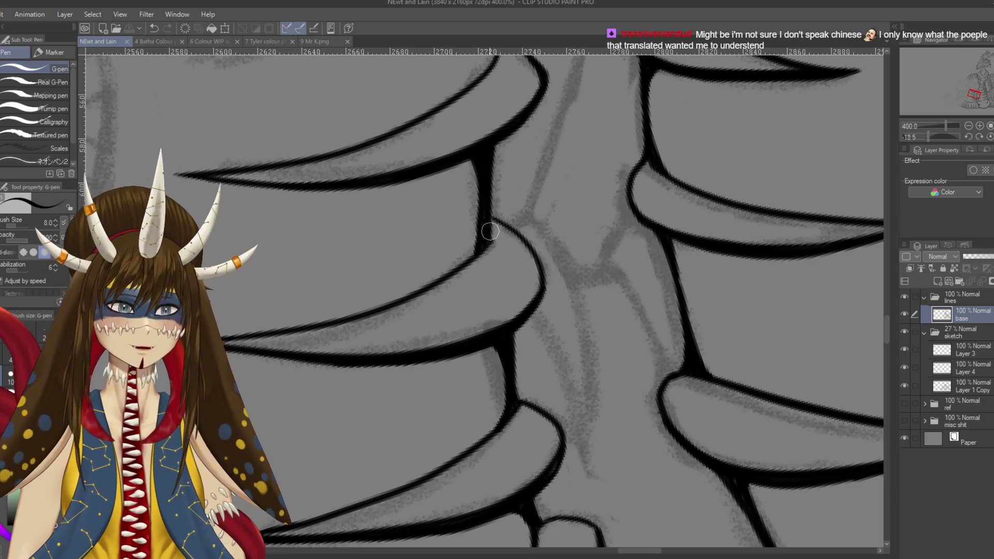
drag(490, 228, 490, 240)
drag(489, 187, 494, 140)
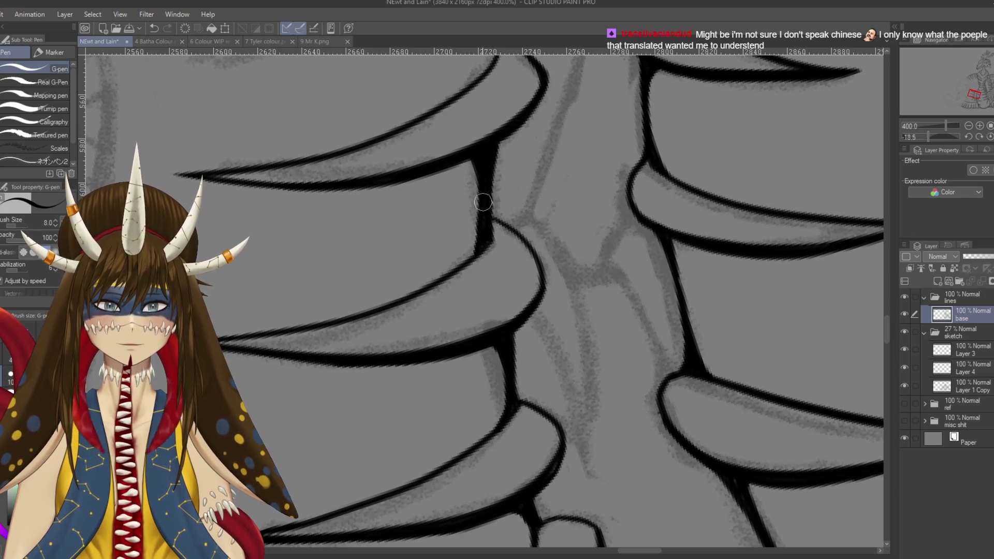
mouse_move(484, 230)
mouse_down()
mouse_move(473, 251)
mouse_move(362, 310)
mouse_move(399, 277)
mouse_up()
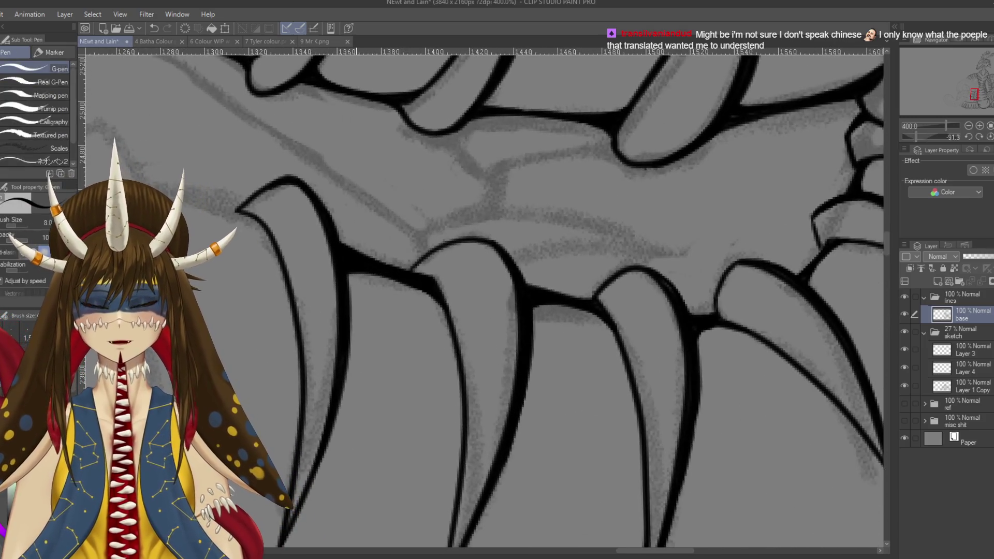
key(ctrl+s)
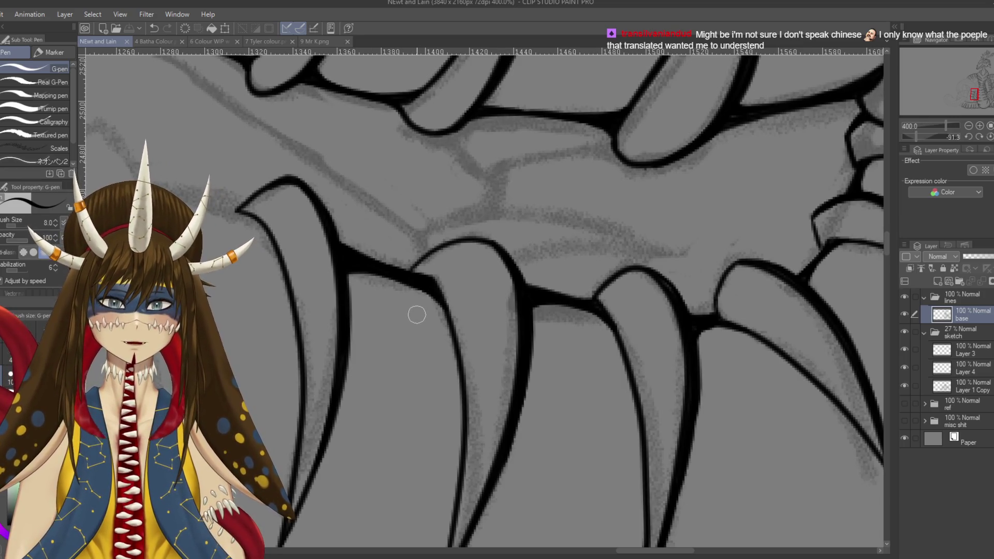
Thicken the gum line where the leftmost lower fang meets its neighbour, saving the drawing
drag(331, 233, 348, 249)
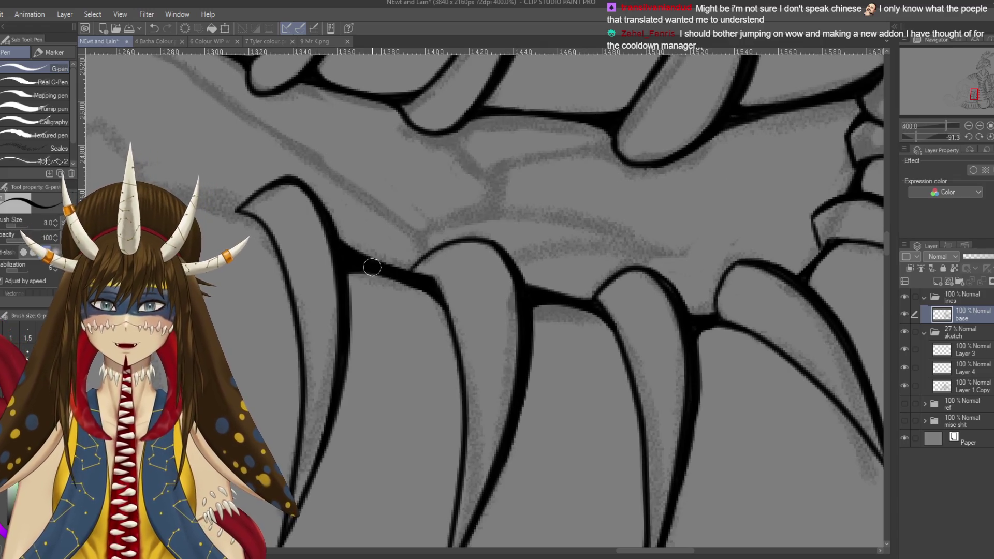
key(ctrl+s)
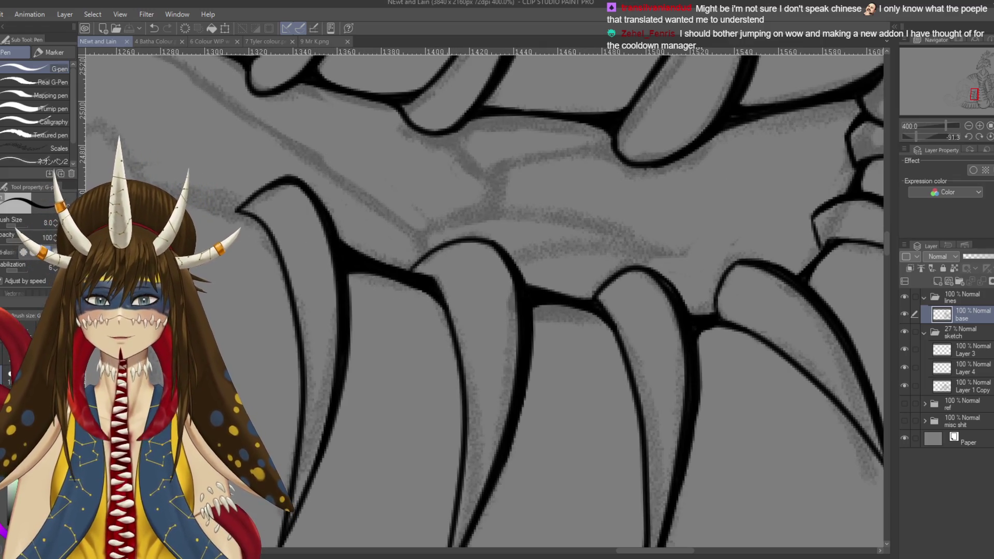
drag(409, 271, 417, 276)
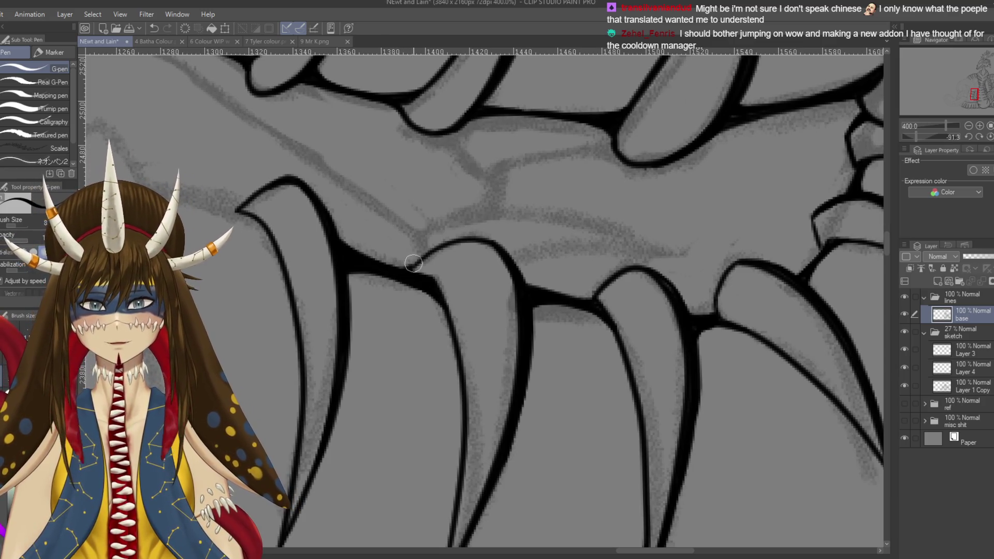
key(ctrl+s)
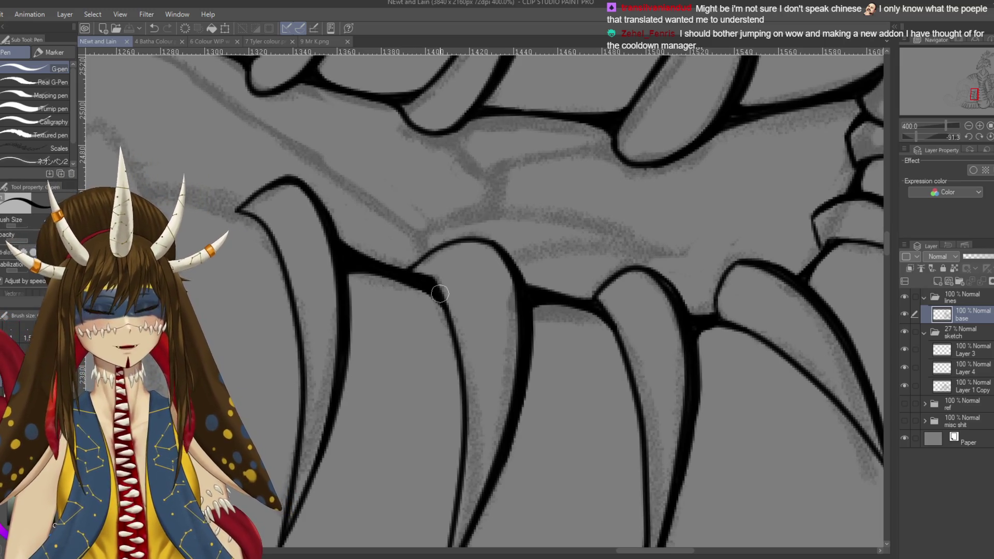
scroll(440, 294, down, 5)
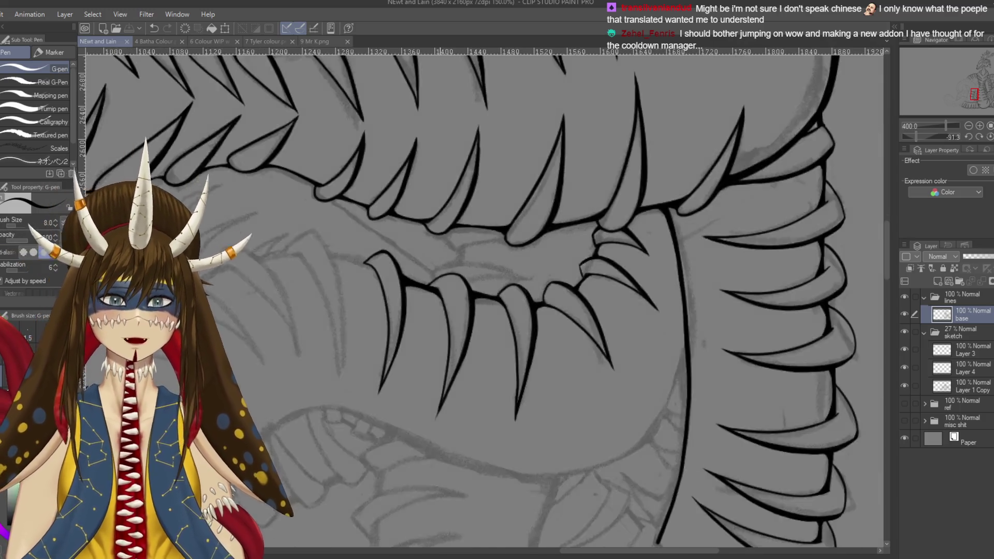
With the teeth rotated to point left, ink a new spine's inner edge and save
scroll(440, 294, up, 2)
scroll(440, 294, up, 2)
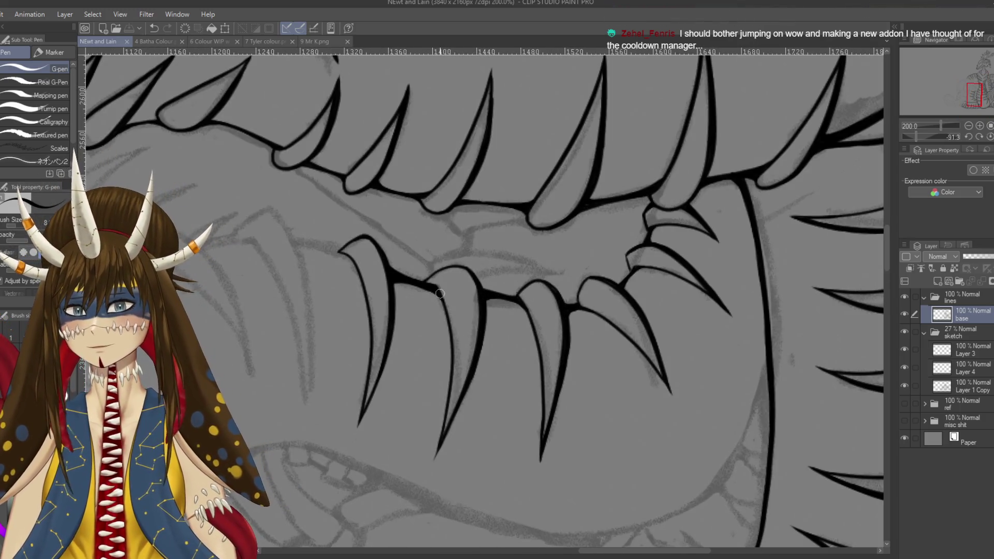
key(r)
mouse_move(440, 294)
mouse_down()
mouse_move(507, 393)
mouse_move(596, 424)
mouse_up()
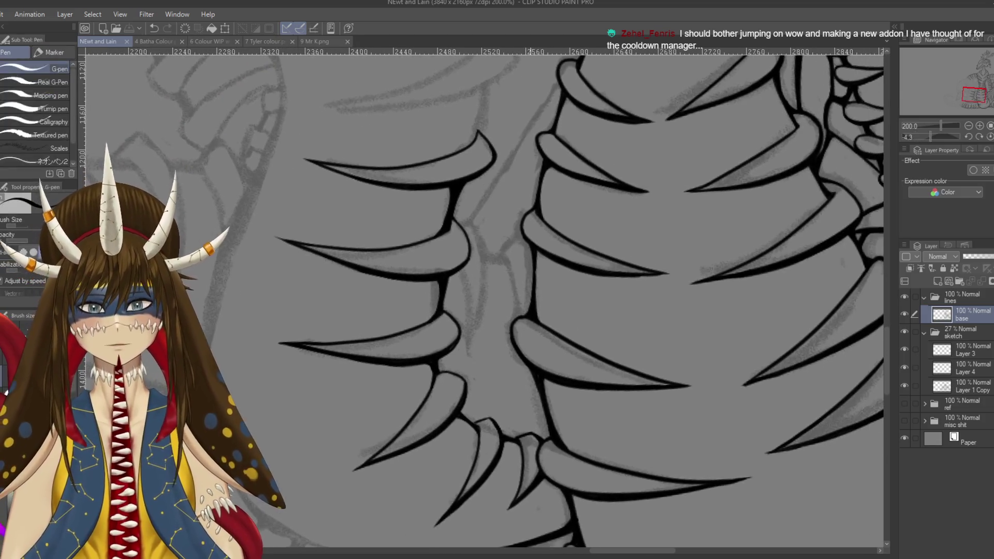
mouse_move(465, 223)
mouse_down()
mouse_move(487, 243)
mouse_move(471, 357)
mouse_up()
key(ctrl+z)
drag(486, 300, 465, 370)
key(ctrl+z)
drag(483, 305, 469, 352)
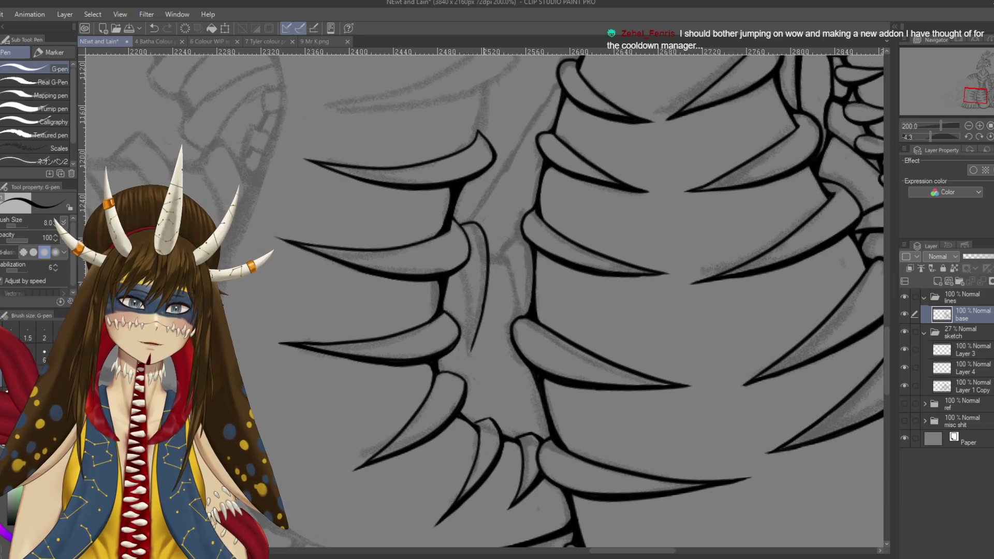
drag(461, 275, 468, 370)
key(ctrl+z)
key(ctrl+z)
drag(461, 275, 466, 370)
key(ctrl+z)
key(ctrl+z)
key(ctrl+z)
key(ctrl+s)
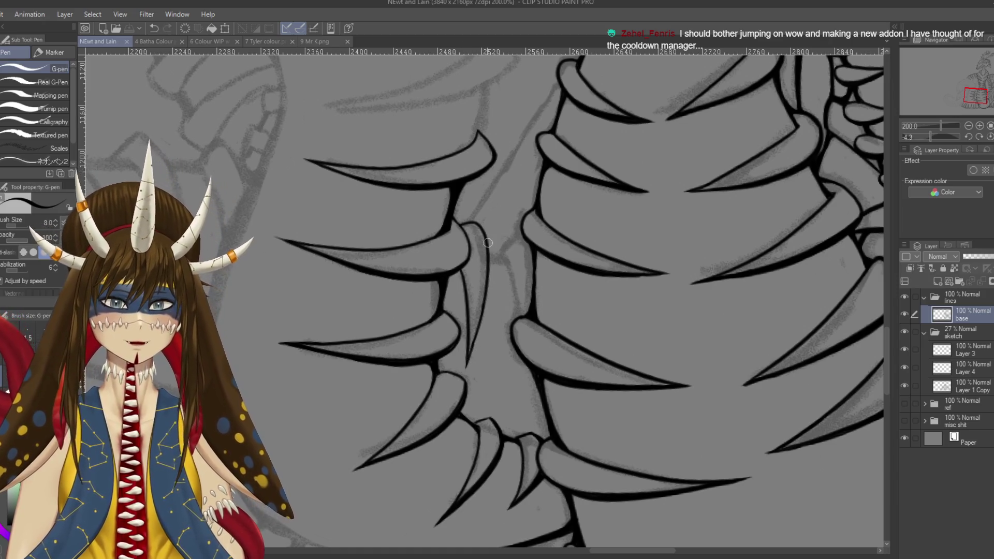
Ink the spine's upper outline and a thicker line along the tooth's right edge
scroll(488, 243, up, 3)
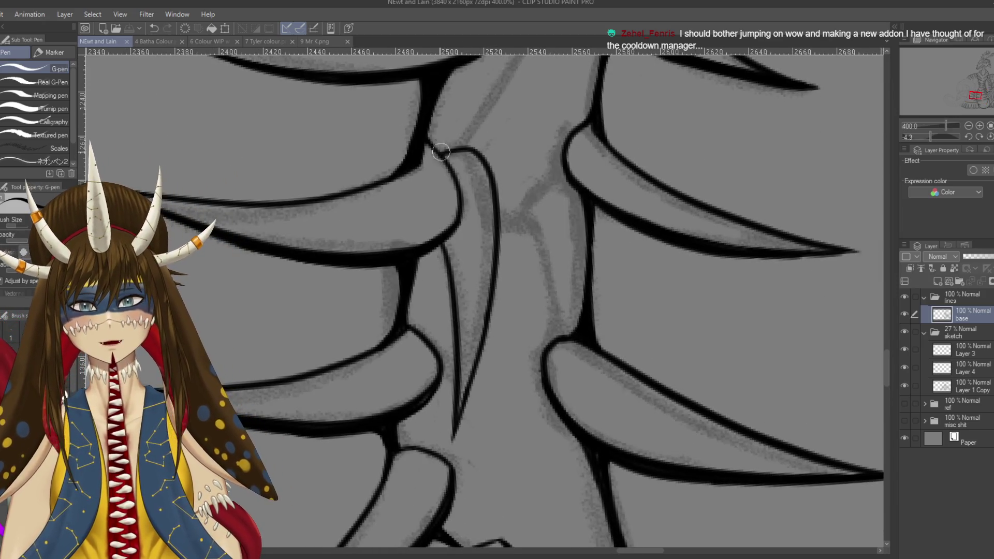
drag(442, 152, 469, 149)
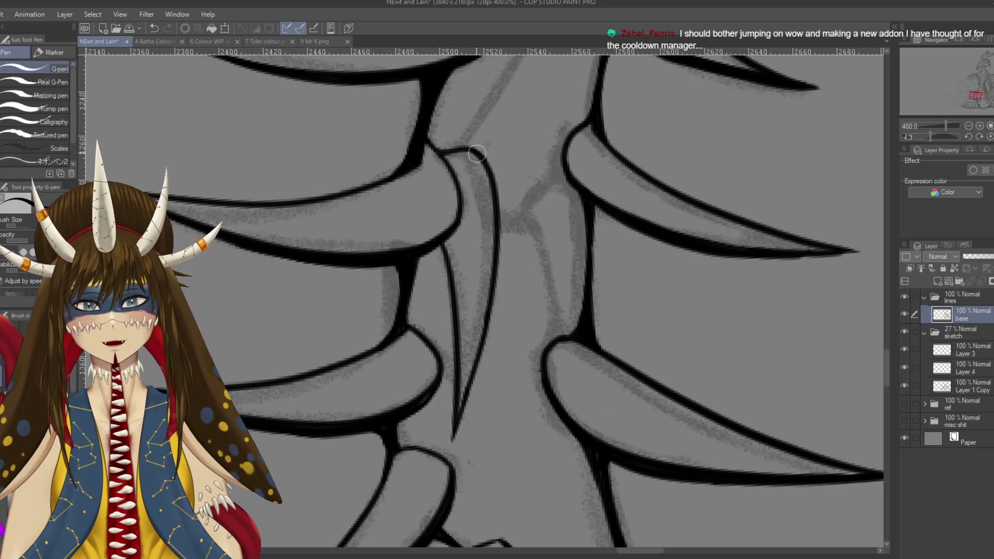
drag(487, 161, 500, 233)
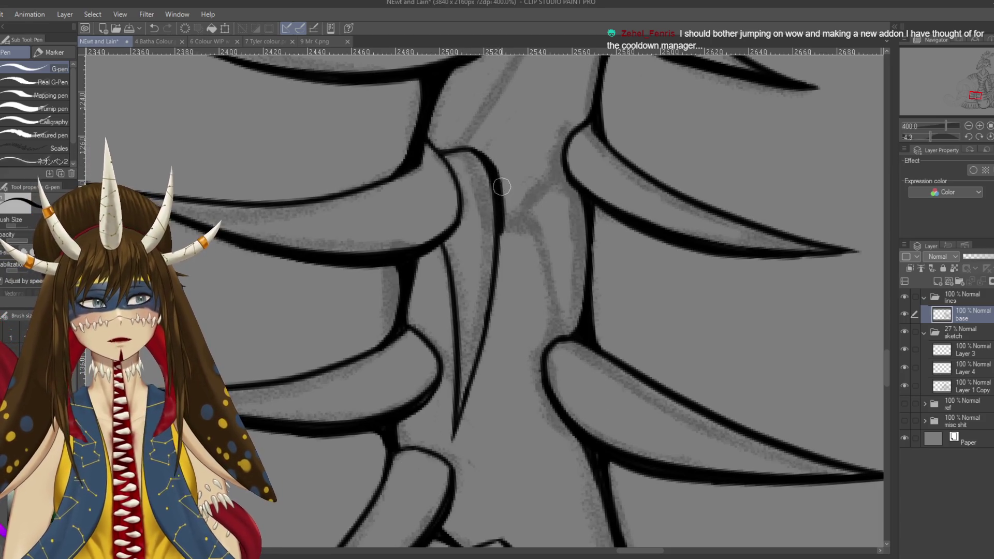
mouse_move(500, 197)
mouse_down()
mouse_move(487, 343)
mouse_move(456, 442)
mouse_up()
key(ctrl+z)
drag(475, 375, 481, 328)
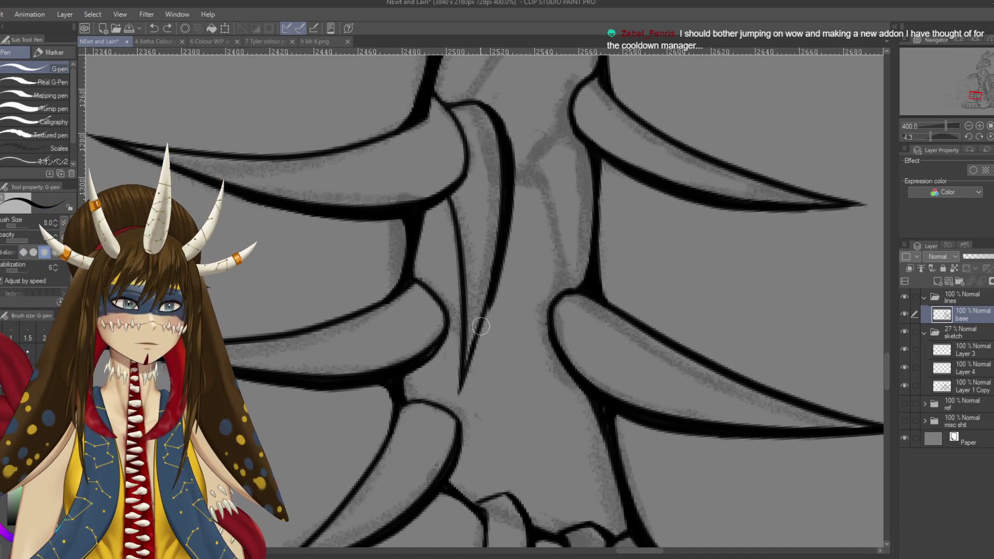
drag(496, 288, 460, 395)
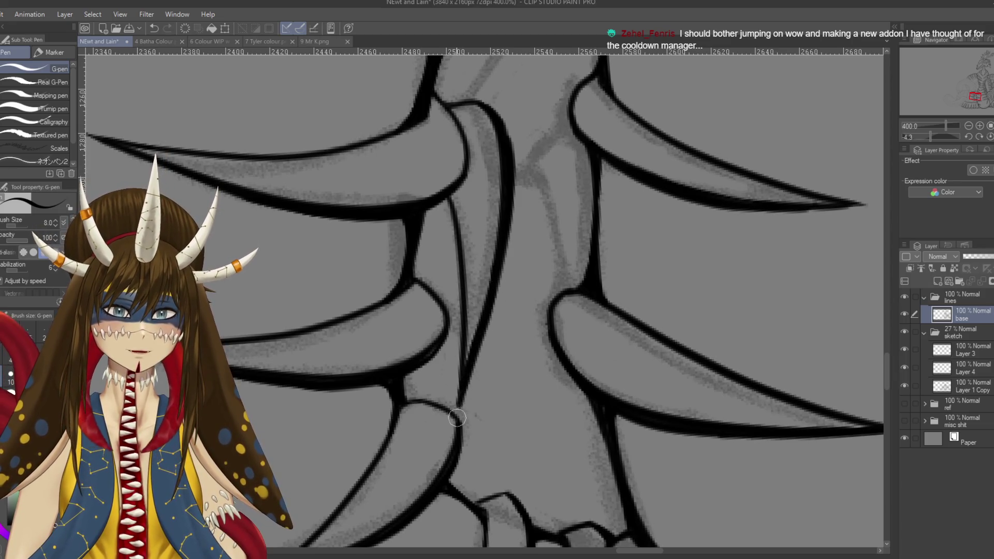
key(ctrl+z)
drag(489, 311, 462, 398)
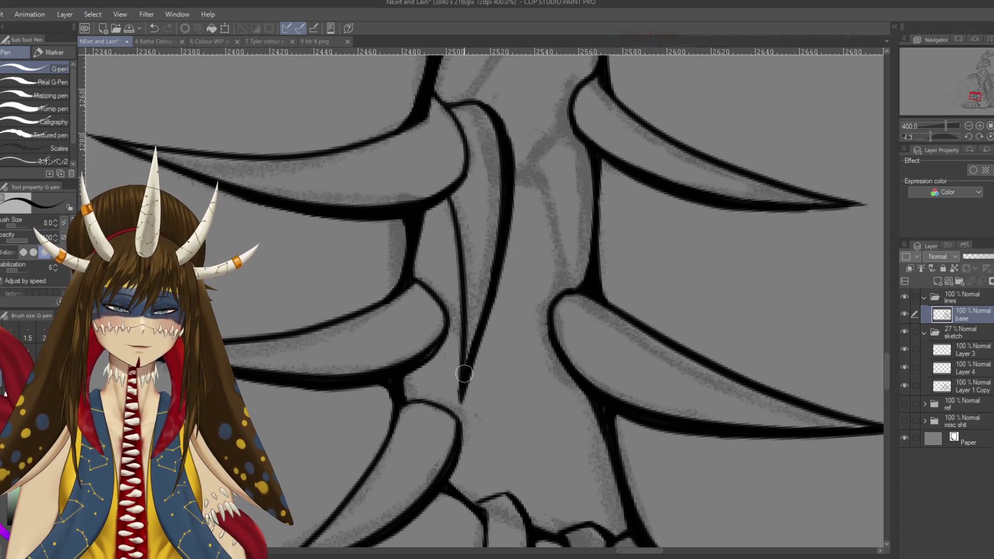
Redraw and thicken the joins where the spine lines meet the lower tooth
mouse_move(518, 155)
mouse_down()
mouse_move(497, 236)
mouse_move(543, 212)
mouse_move(505, 252)
mouse_move(537, 369)
mouse_up()
key(ctrl+z)
key(ctrl+z)
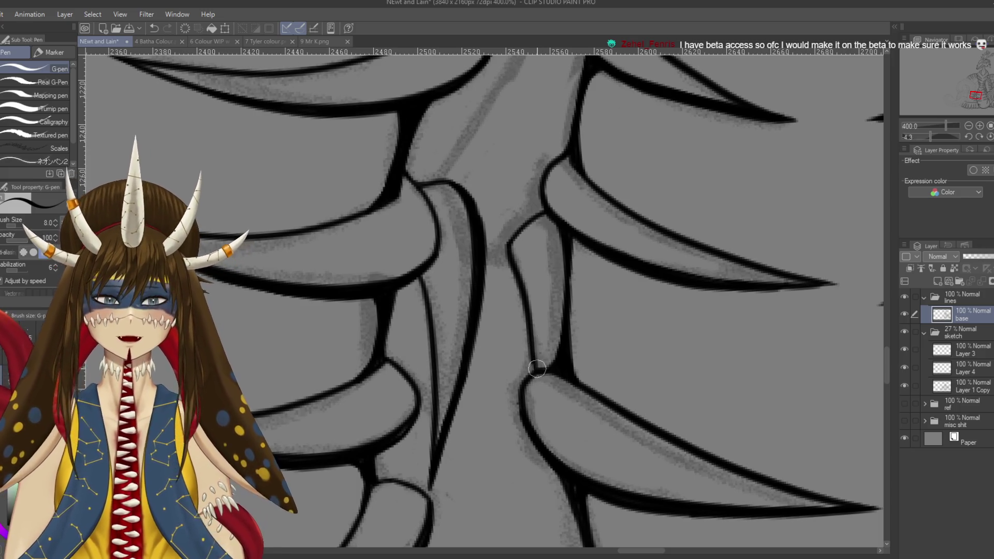
key(ctrl+z)
drag(539, 369, 524, 385)
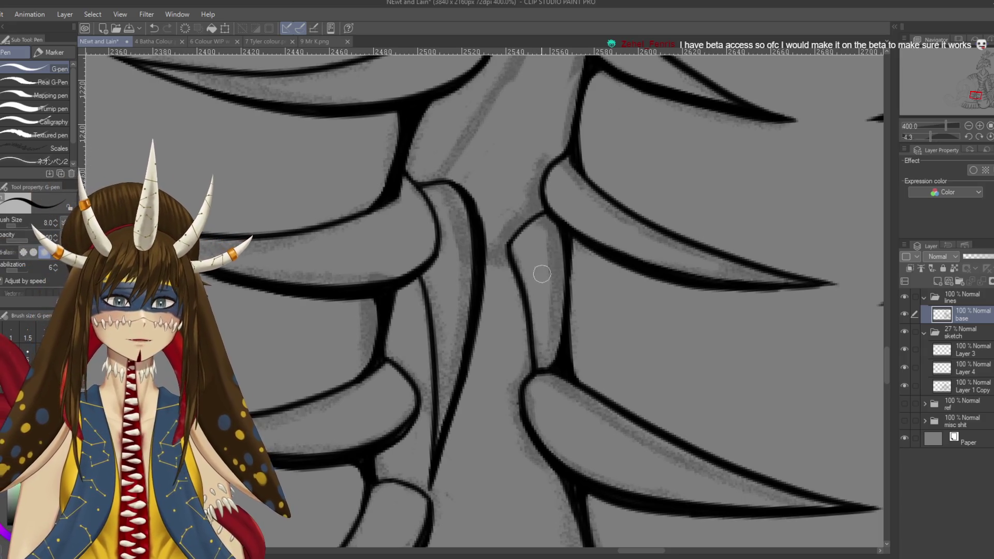
key(r)
mouse_move(551, 205)
mouse_down()
mouse_move(570, 259)
mouse_move(524, 286)
mouse_move(533, 302)
mouse_up()
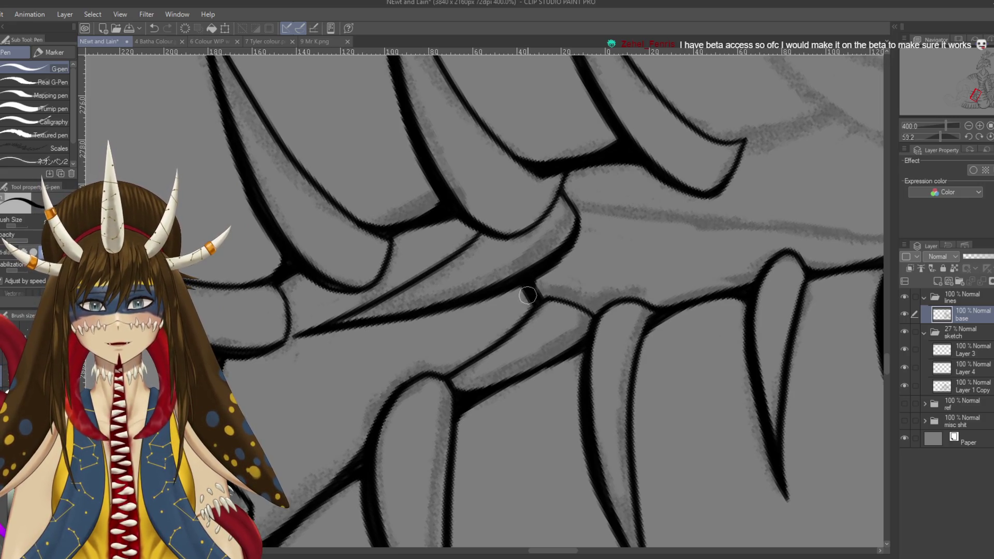
mouse_move(524, 290)
mouse_down()
mouse_move(533, 308)
mouse_move(495, 254)
mouse_move(515, 260)
mouse_up()
scroll(481, 300, down, 4)
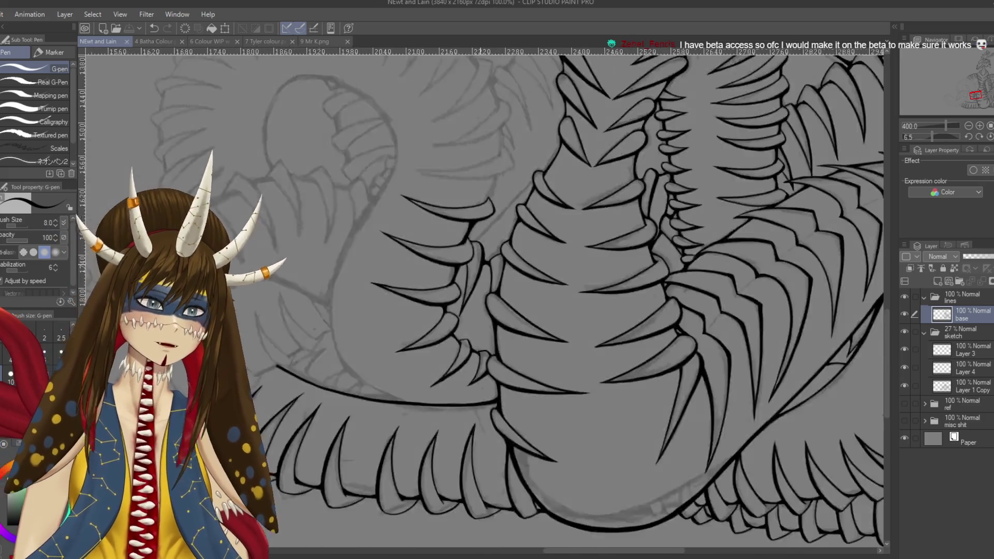
Ink a thin line between the central coil's spines, save, and begin the diagonal spine edge
scroll(481, 301, up, 1)
scroll(471, 300, up, 1)
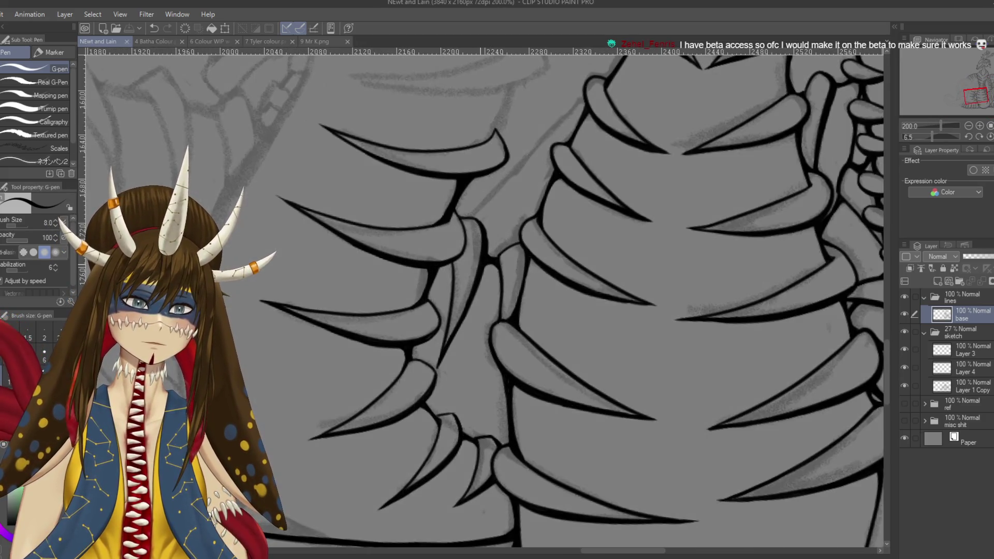
drag(482, 300, 422, 401)
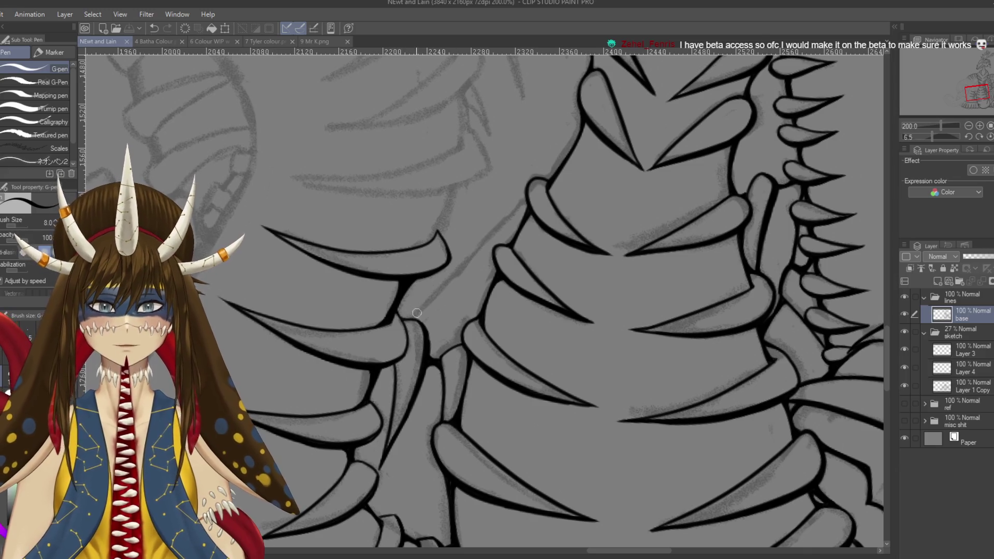
drag(413, 316, 512, 217)
key(ctrl+s)
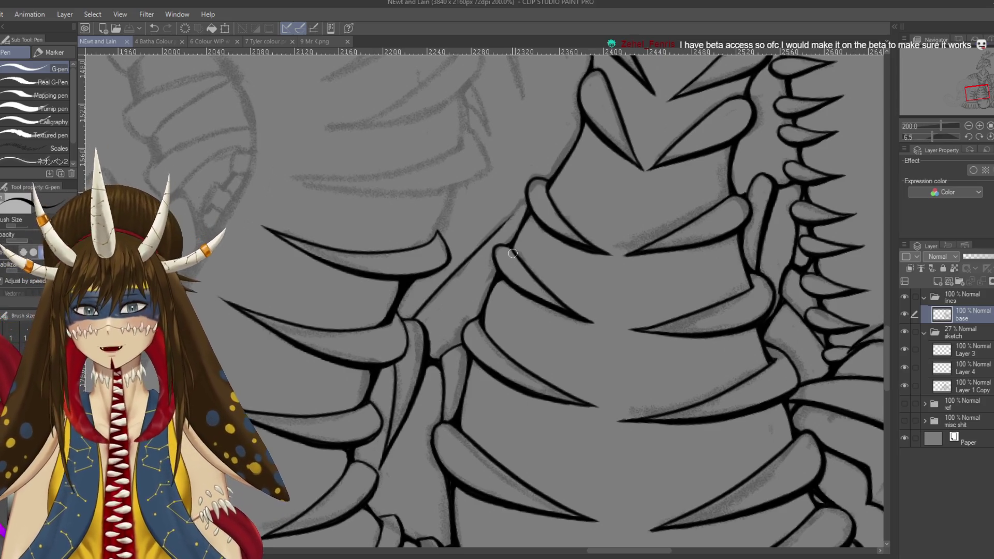
scroll(513, 253, up, 2)
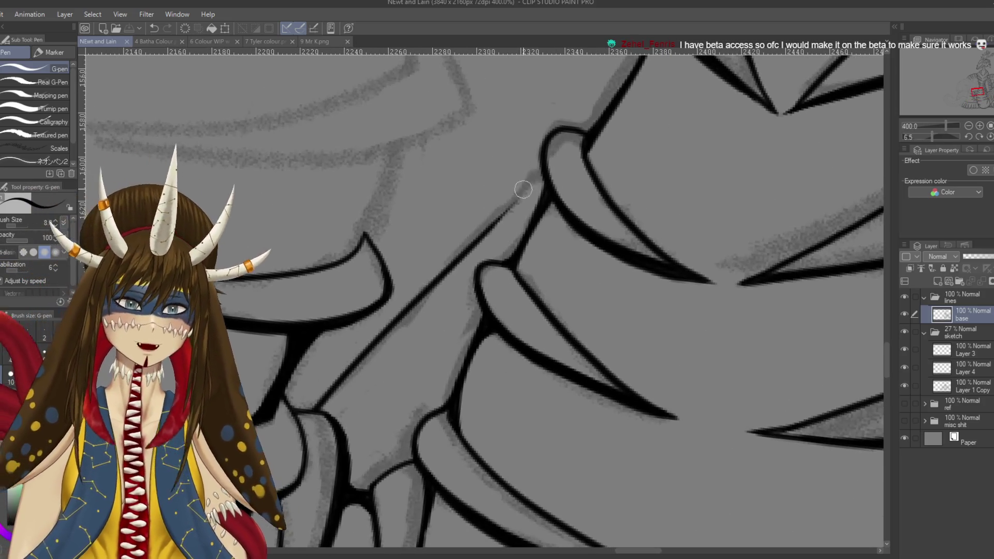
drag(538, 176, 498, 217)
drag(543, 169, 500, 225)
key(ctrl+z)
drag(544, 170, 481, 241)
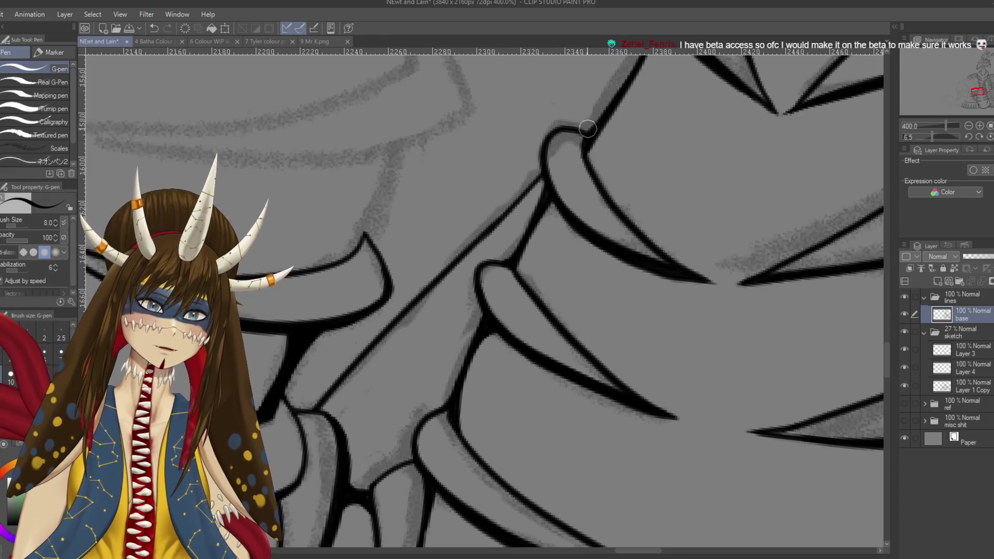
Ink, thicken and extend the long diagonal line upward until it joins the curved contour
drag(295, 422, 373, 324)
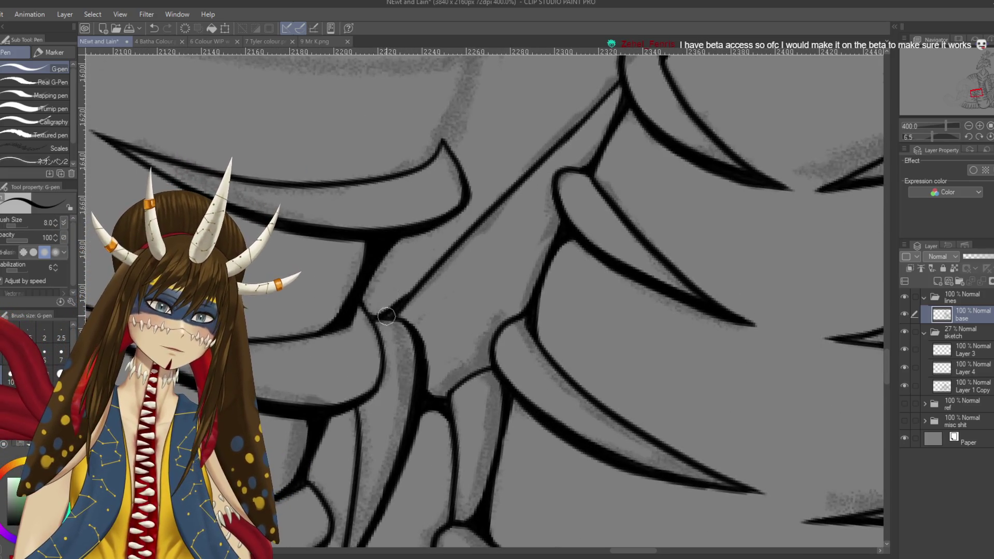
drag(378, 317, 482, 217)
drag(405, 295, 491, 201)
drag(422, 276, 499, 190)
drag(468, 228, 536, 159)
key(ctrl+z)
drag(437, 261, 513, 173)
mouse_move(466, 224)
mouse_down()
mouse_move(570, 129)
mouse_move(435, 274)
mouse_move(579, 132)
mouse_up()
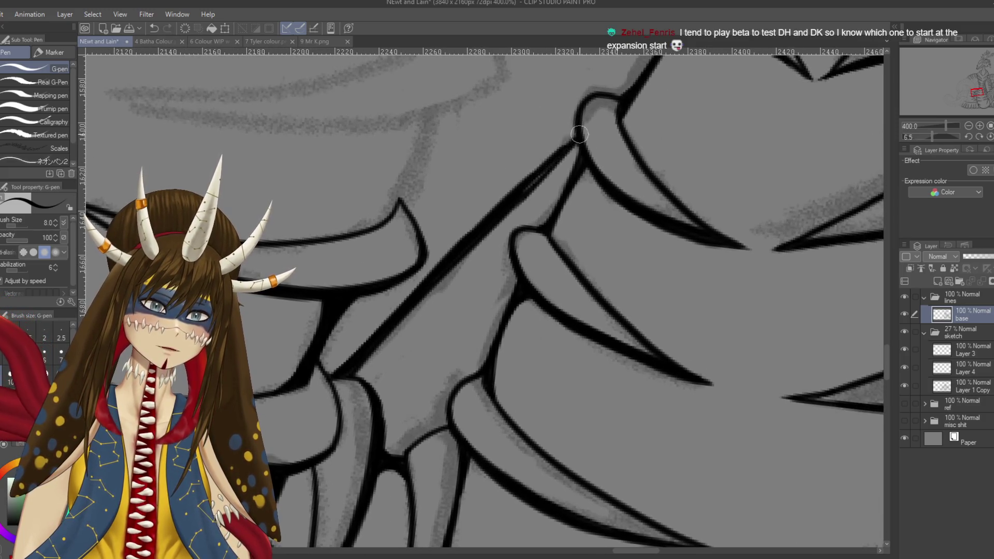
drag(532, 179, 574, 131)
drag(505, 200, 564, 140)
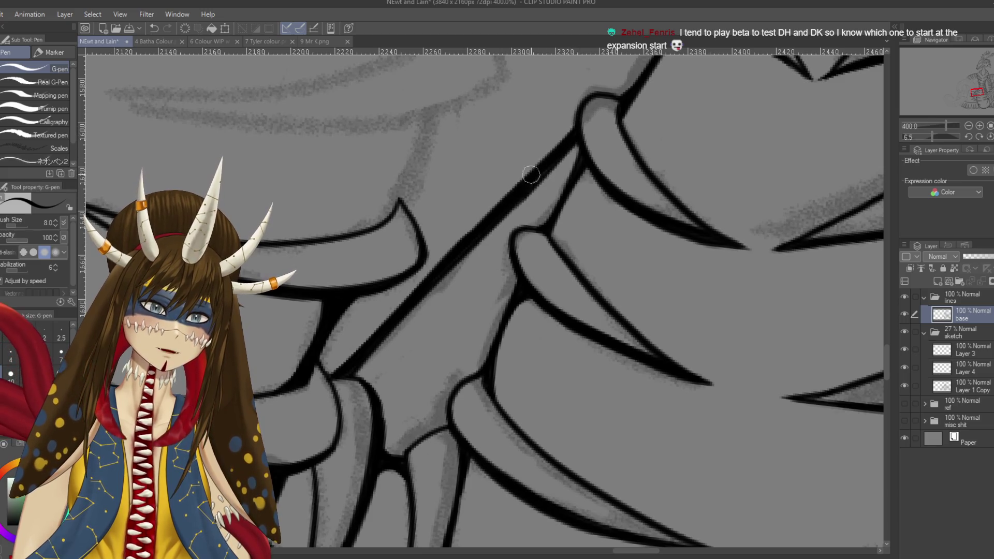
mouse_move(520, 185)
mouse_down()
mouse_move(564, 139)
mouse_move(609, 118)
mouse_up()
drag(566, 151, 647, 68)
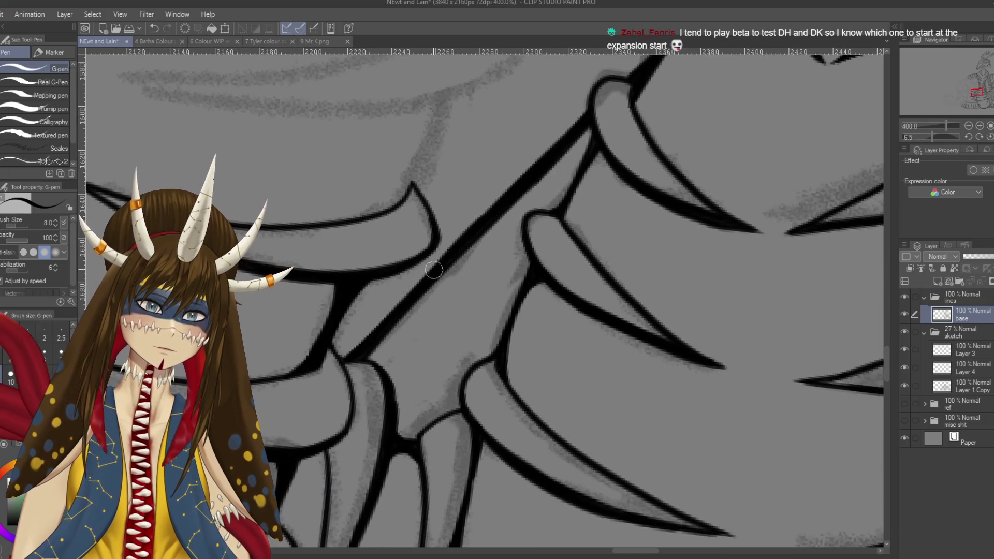
scroll(366, 348, down, 3)
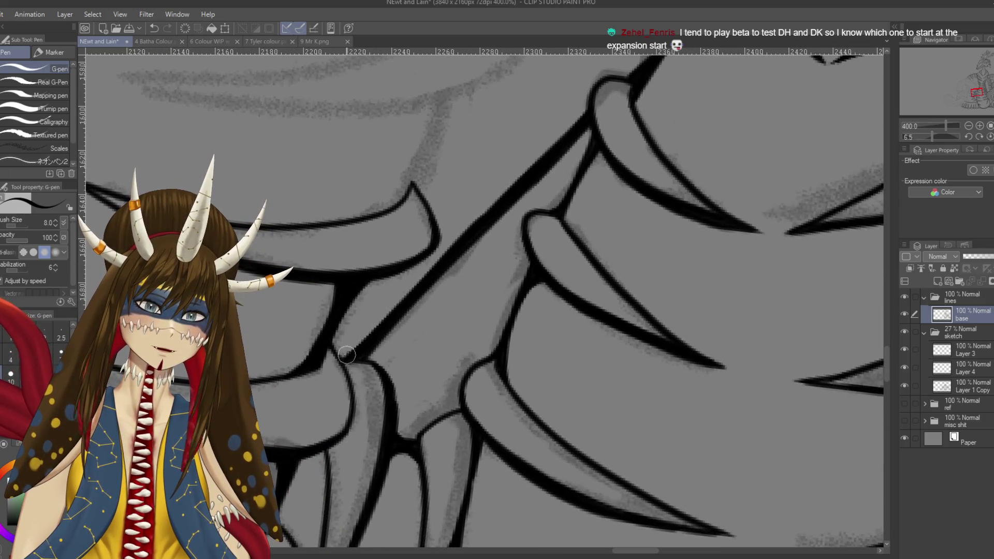
scroll(365, 348, down, 5)
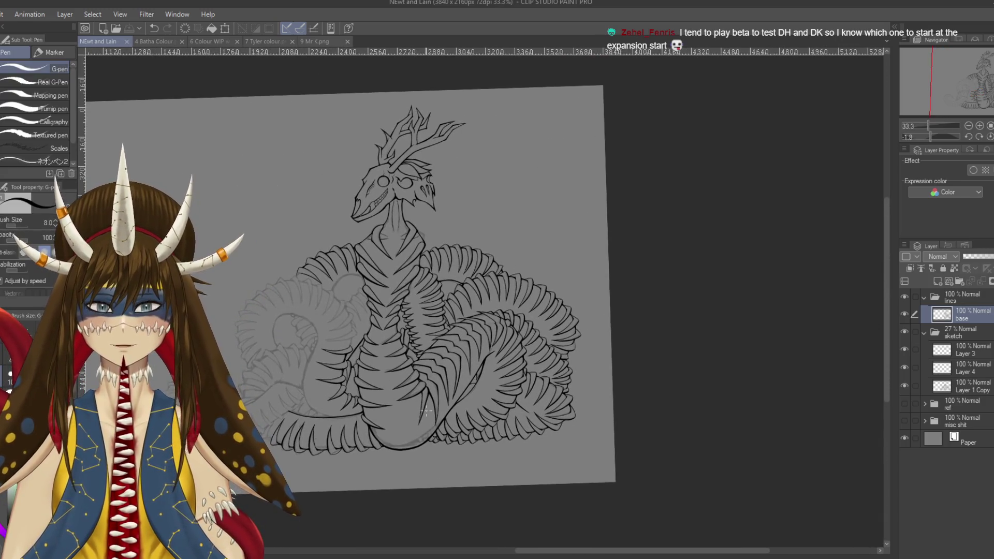
drag(299, 348, 426, 348)
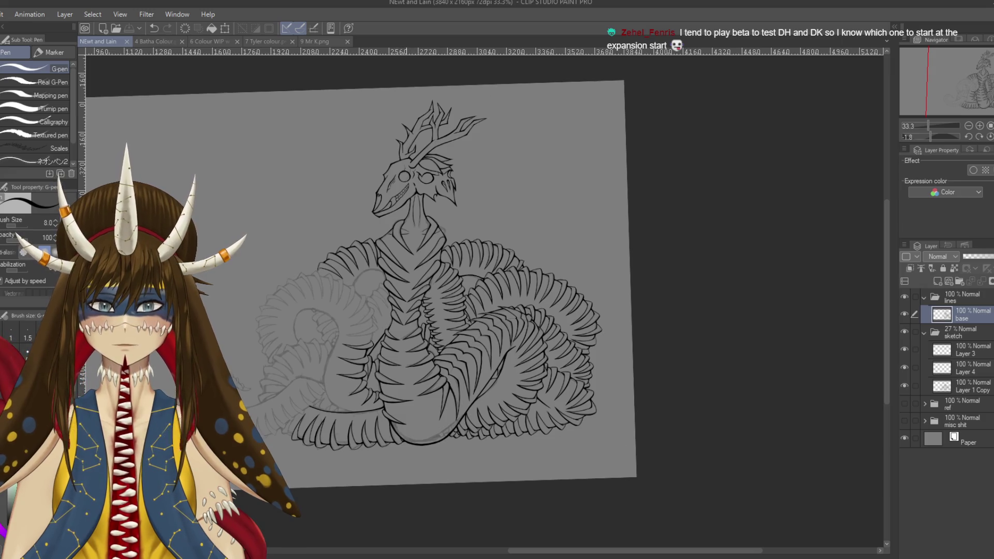
drag(361, 405, 409, 397)
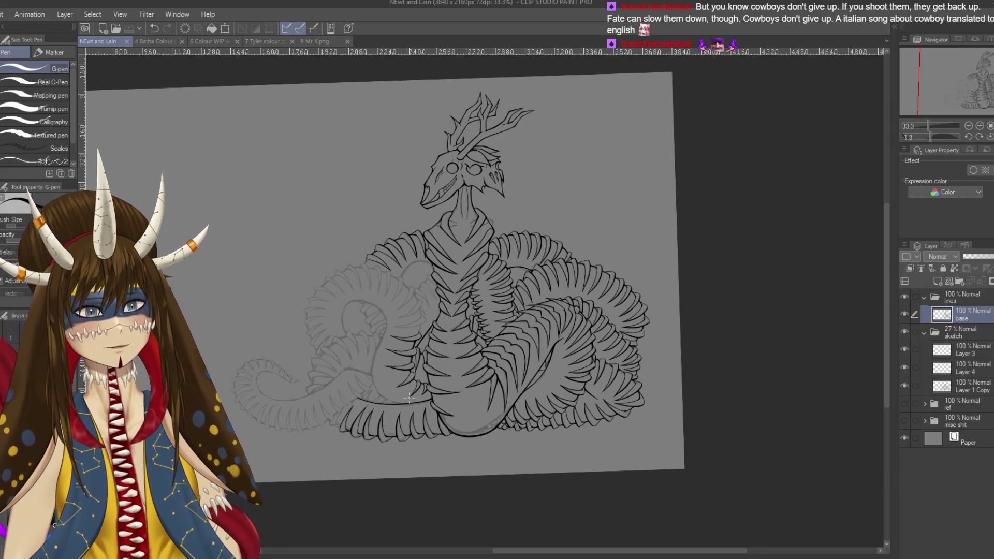
scroll(518, 363, up, 4)
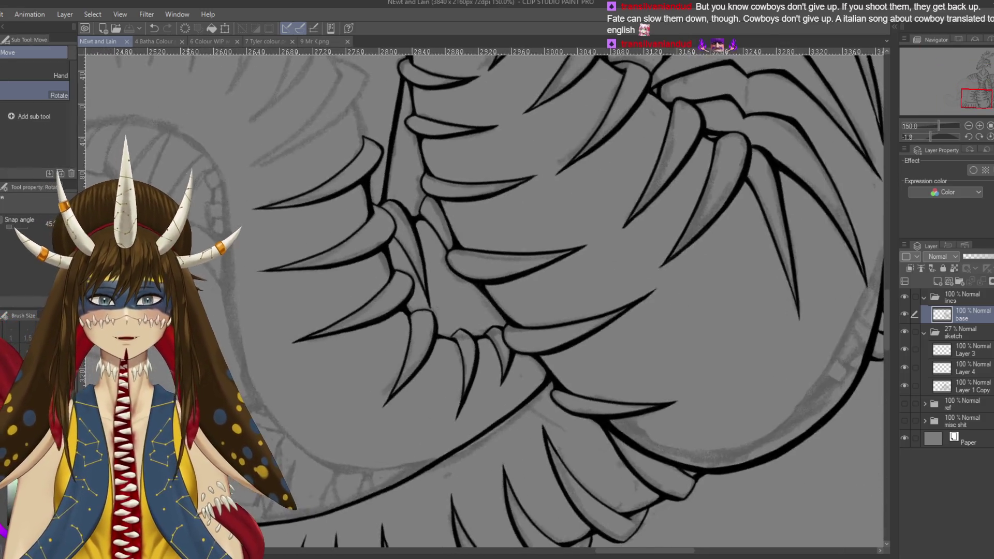
Ink two curved fang lines on the sketched lower-left coil, redrawing the second one
drag(466, 311, 259, 385)
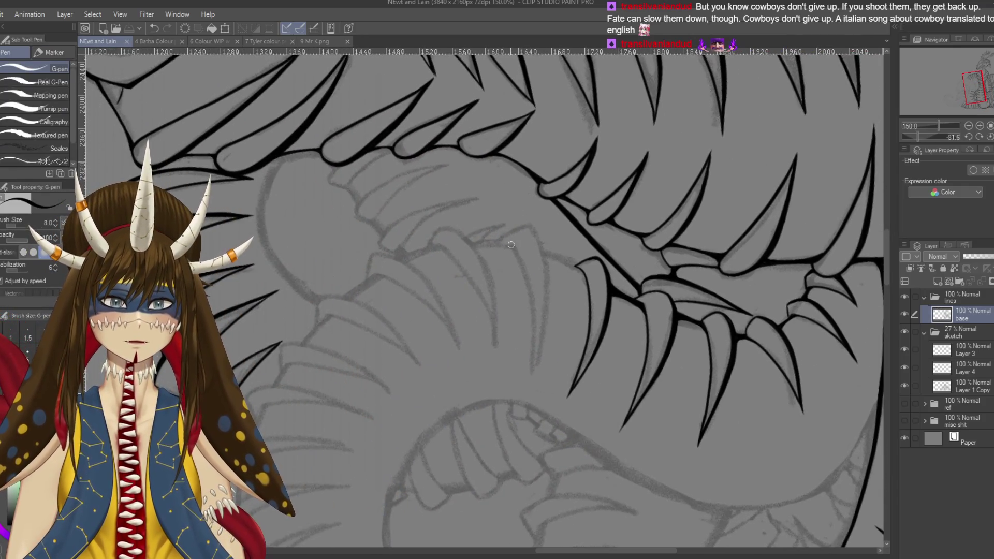
drag(512, 246, 532, 373)
drag(534, 229, 550, 402)
key(ctrl+z)
drag(535, 230, 591, 434)
key(ctrl+z)
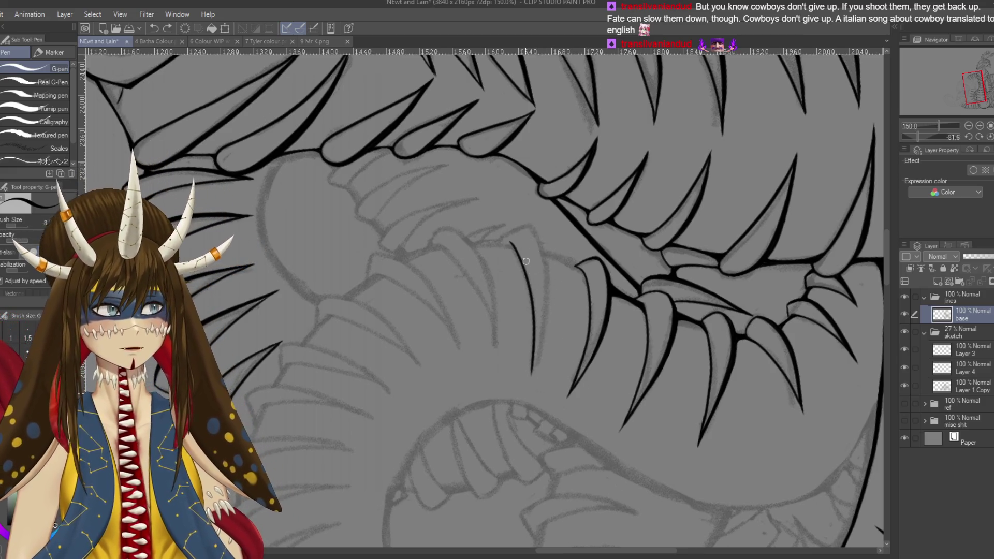
drag(531, 223, 543, 341)
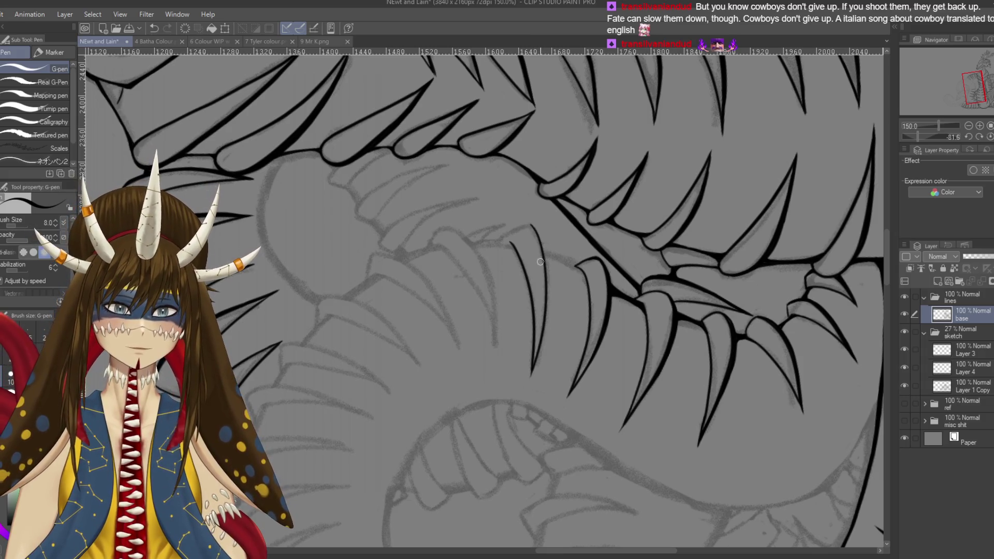
Add two short fang lines further around the coil, one down and one down-left
mouse_move(518, 246)
mouse_down()
mouse_move(463, 232)
mouse_move(462, 283)
mouse_up()
key(ctrl+z)
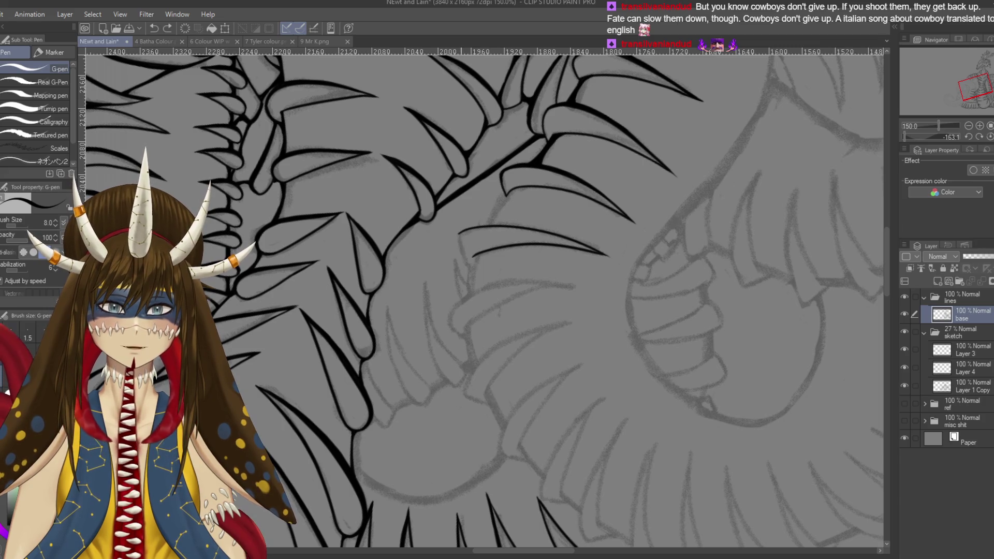
drag(459, 235, 465, 278)
key(ctrl+z)
drag(459, 234, 472, 277)
drag(509, 195, 486, 229)
key(ctrl+z)
drag(510, 195, 486, 229)
scroll(514, 195, up, 4)
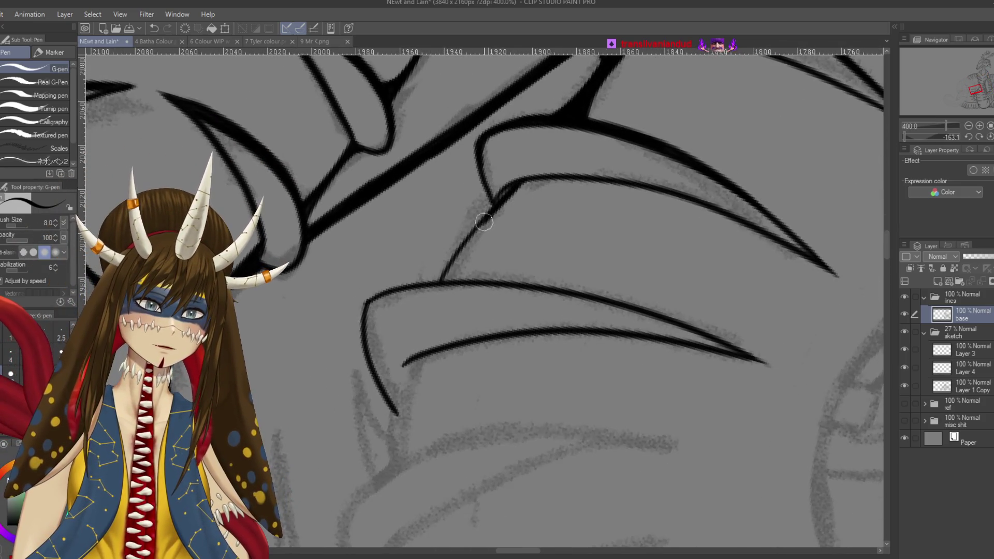
Thicken the joint and the line running down-left from it, then save
mouse_move(516, 187)
mouse_down()
mouse_move(487, 211)
mouse_move(452, 266)
mouse_up()
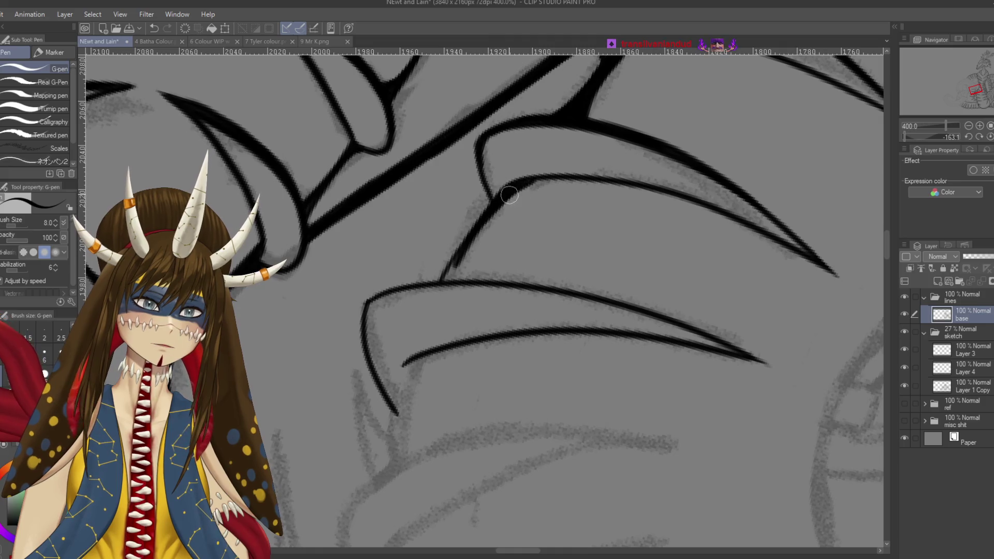
mouse_move(493, 211)
mouse_down()
mouse_move(450, 285)
mouse_move(458, 269)
mouse_move(461, 280)
mouse_move(446, 277)
mouse_move(457, 263)
mouse_move(474, 286)
mouse_up()
mouse_move(549, 184)
mouse_down()
mouse_move(455, 199)
mouse_move(435, 182)
mouse_up()
key(e)
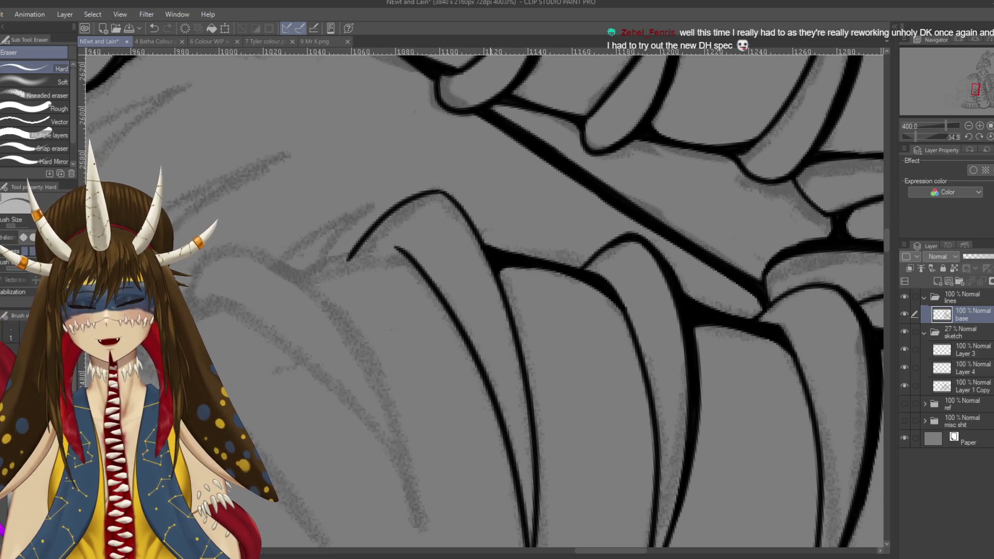
key(ctrl+s)
Try three strokes at the line tip, undo each misplaced one, and save
key(p)
drag(435, 193, 469, 220)
key(ctrl+z)
drag(434, 191, 471, 221)
key(ctrl+z)
drag(430, 193, 462, 213)
key(ctrl+z)
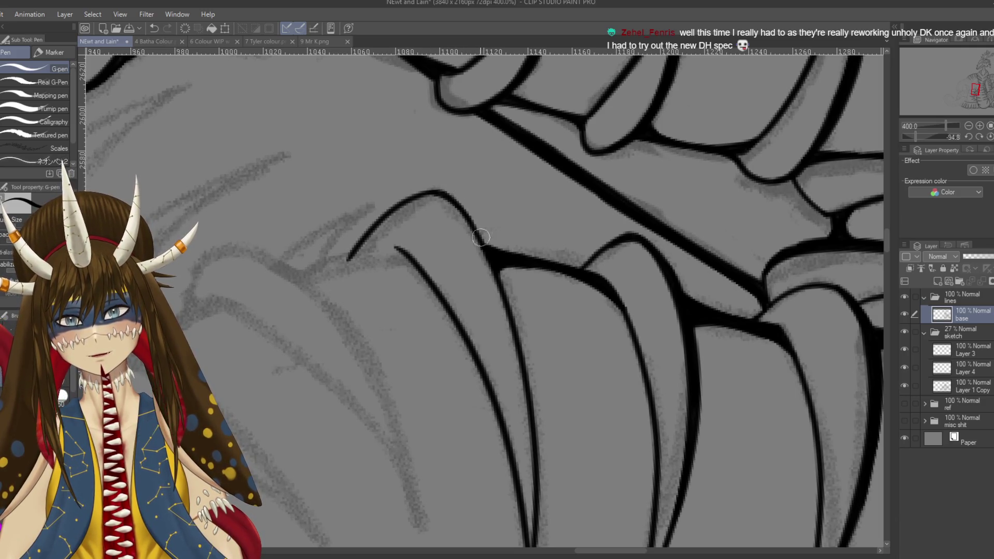
key(ctrl+s)
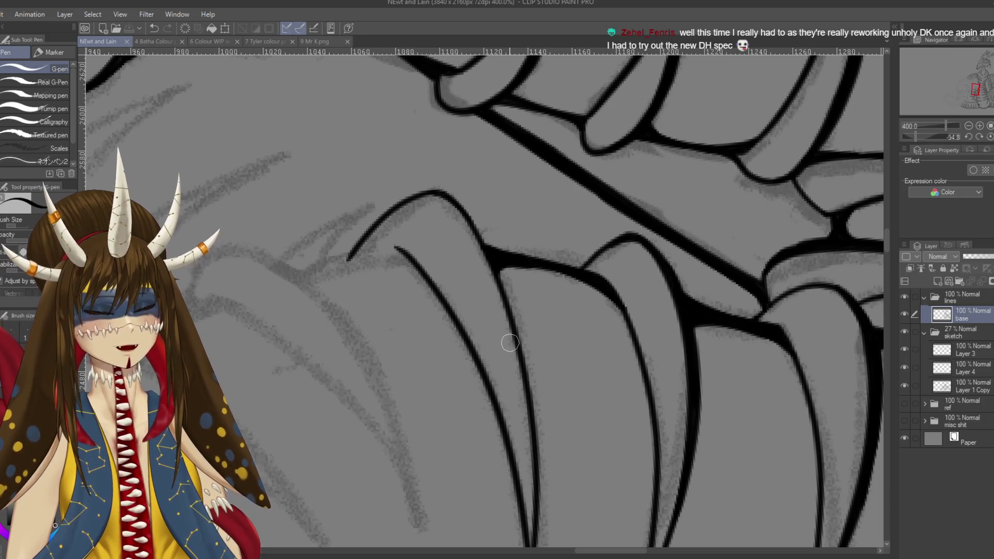
Retry the thick stroke below the junction, undoing the failed attempts, and save
mouse_move(444, 189)
mouse_down()
mouse_move(488, 247)
mouse_move(477, 223)
mouse_move(512, 319)
mouse_up()
key(ctrl+z)
drag(469, 205, 515, 324)
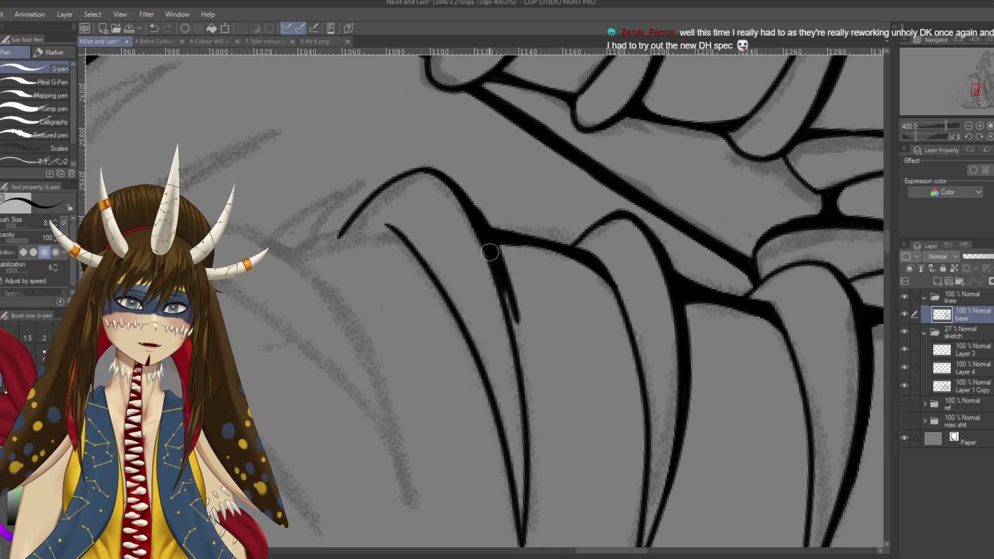
key(ctrl+z)
drag(466, 196, 510, 296)
key(ctrl+z)
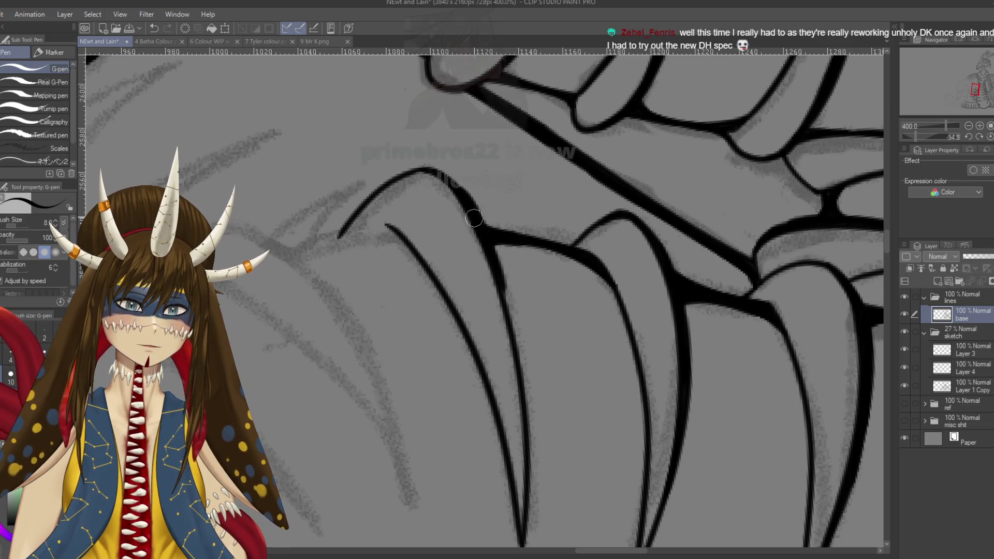
key(ctrl+s)
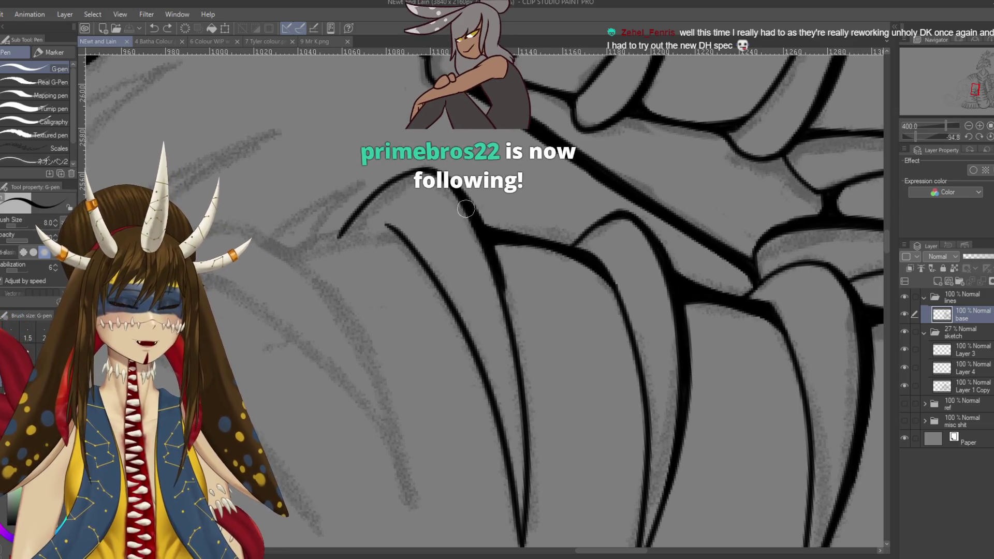
Extend and thicken the spike line down to a sharp tapered tip, and save
mouse_move(468, 198)
mouse_down()
mouse_move(443, 185)
mouse_move(483, 229)
mouse_move(525, 373)
mouse_up()
scroll(518, 337, down, 3)
drag(501, 248, 523, 410)
drag(521, 352, 518, 492)
drag(523, 444, 518, 519)
drag(523, 441, 519, 520)
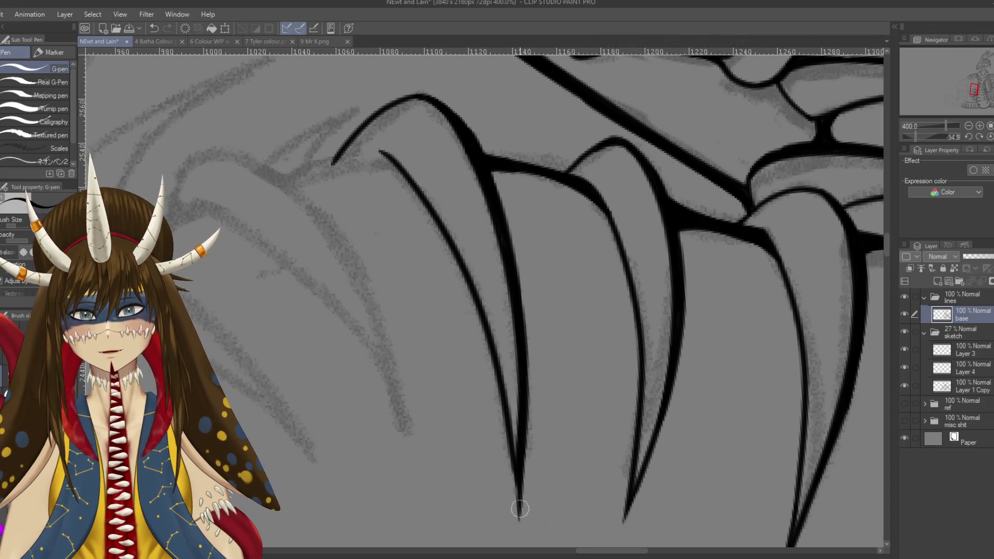
key(ctrl+s)
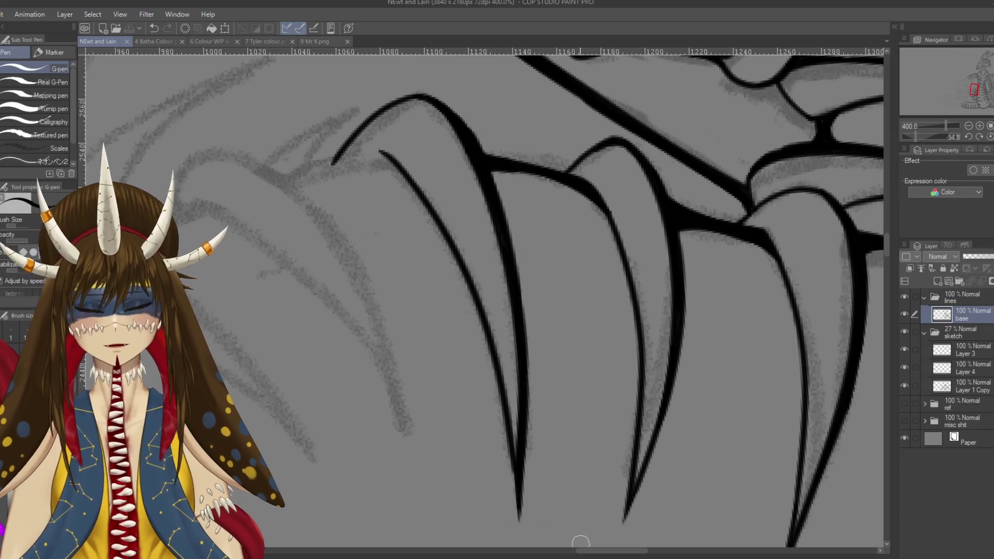
scroll(482, 301, down, 6)
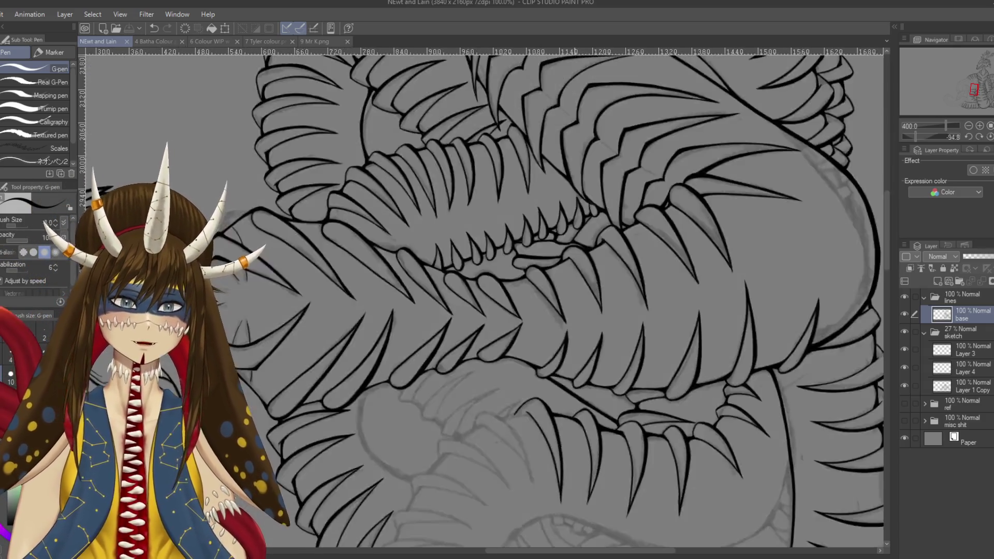
mouse_move(569, 207)
mouse_down()
mouse_move(621, 311)
mouse_move(518, 233)
mouse_up()
drag(518, 310, 560, 233)
scroll(492, 311, down, 1)
drag(577, 397, 593, 365)
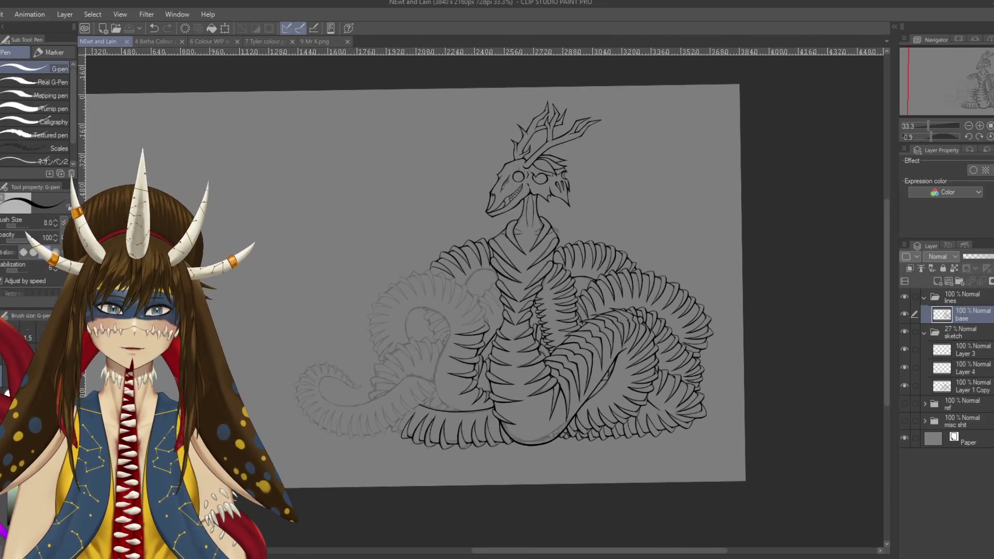
click(905, 404)
drag(466, 285, 640, 290)
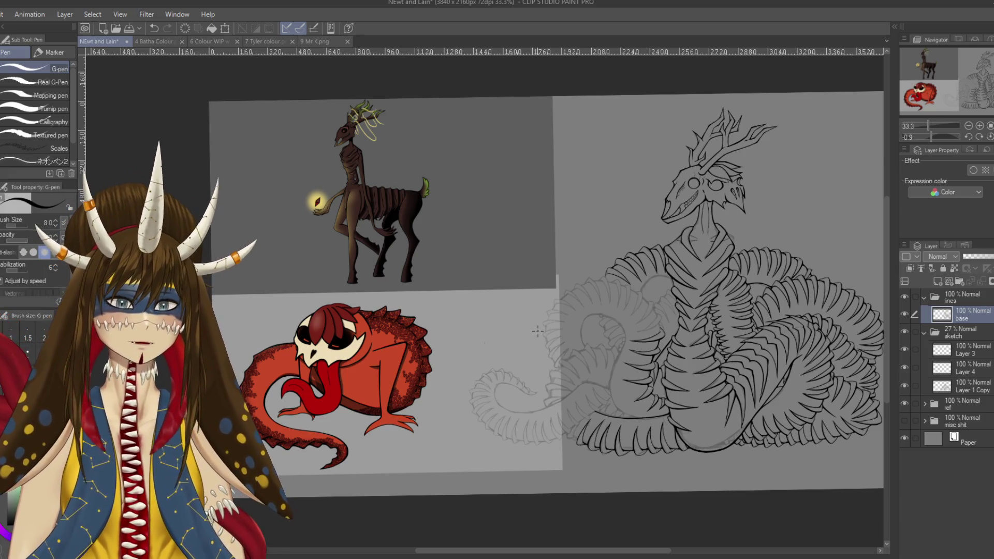
click(904, 403)
drag(539, 321, 358, 334)
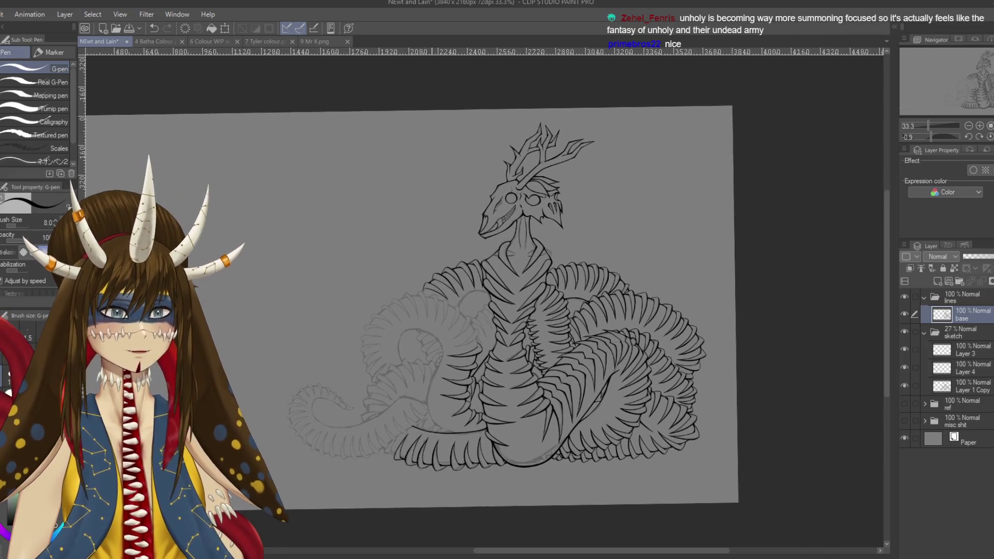
scroll(495, 310, up, 5)
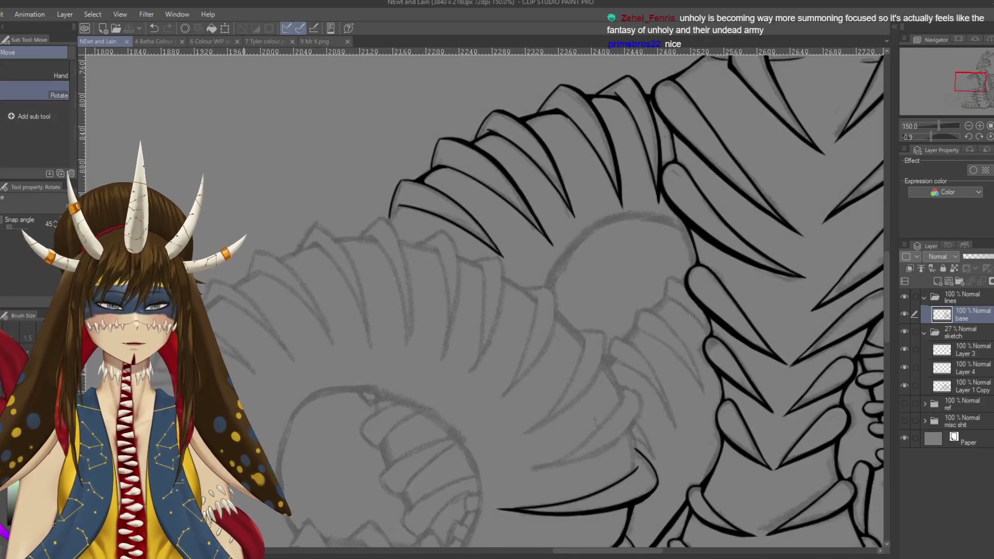
Rotate and reposition the canvas to bring the lower coil's sketched spikes into view
key(r)
drag(621, 181, 673, 259)
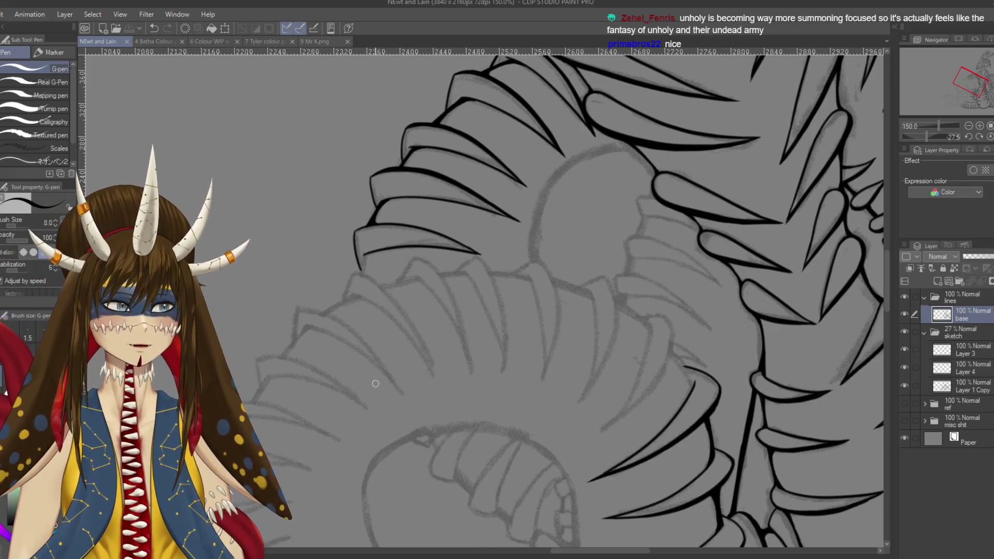
drag(375, 384, 515, 334)
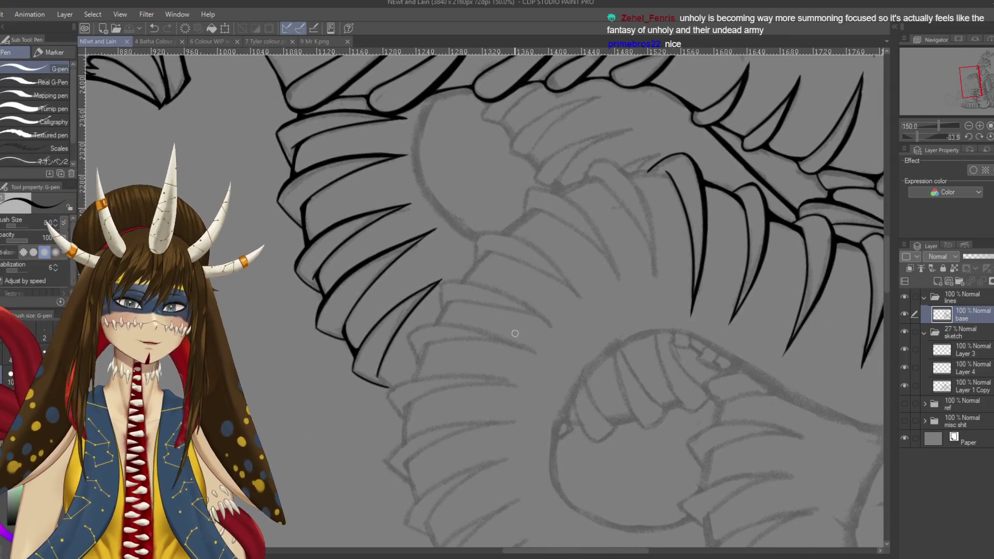
scroll(516, 334, up, 3)
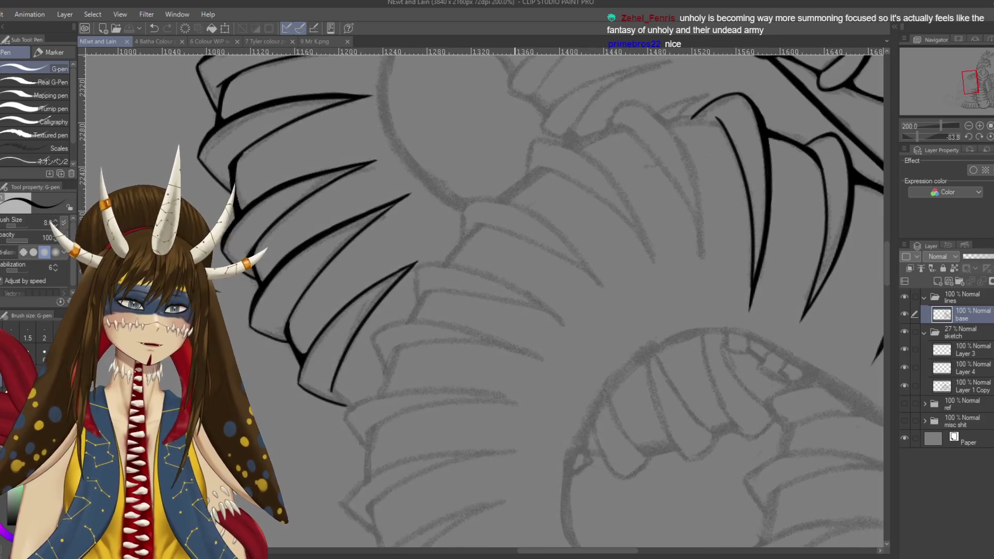
scroll(516, 334, down, 2)
drag(516, 335, 375, 445)
Ink a long curved spike following the sketch, retrying failed strokes, and save
mouse_move(491, 208)
mouse_down()
mouse_move(506, 215)
mouse_move(555, 360)
mouse_up()
key(ctrl+z)
key(ctrl+z)
drag(495, 204, 562, 358)
key(ctrl+z)
drag(498, 207, 558, 366)
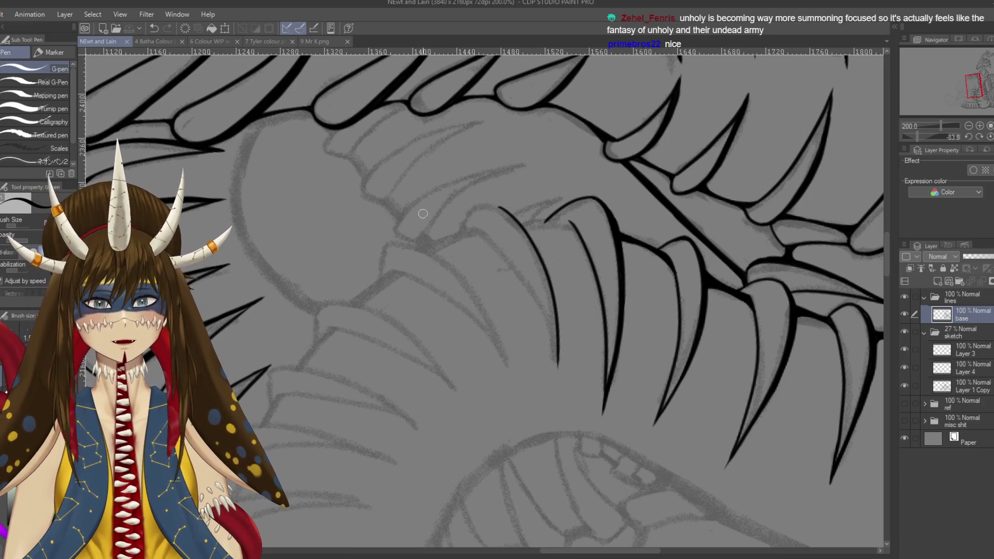
mouse_move(443, 218)
mouse_down()
mouse_move(513, 207)
mouse_move(486, 216)
mouse_move(491, 242)
mouse_up()
key(ctrl+z)
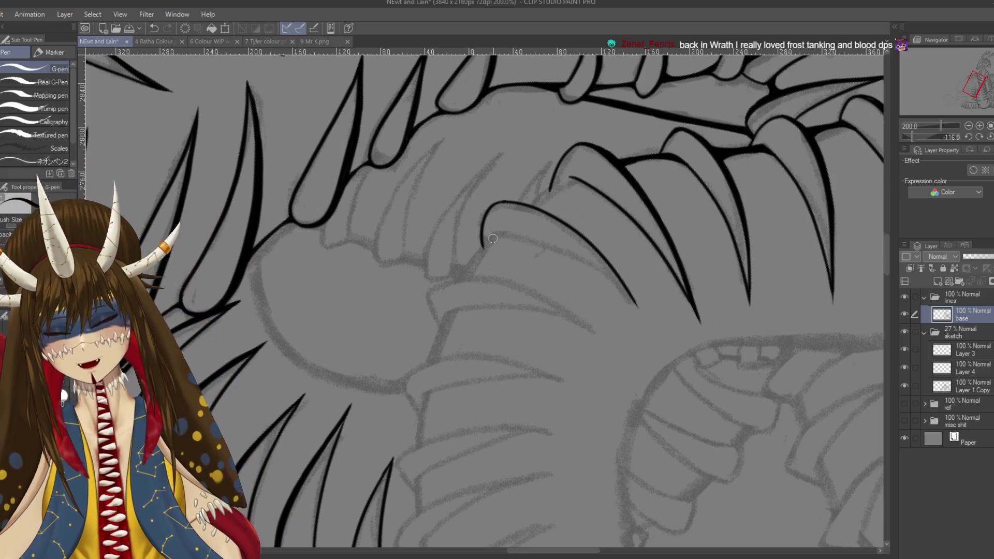
mouse_move(493, 239)
mouse_down()
mouse_move(544, 200)
mouse_move(530, 357)
mouse_up()
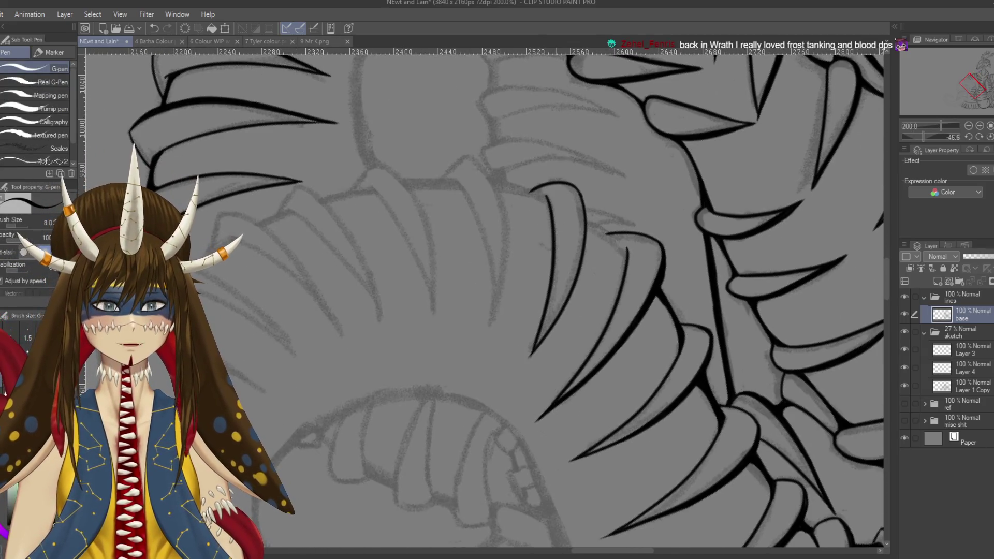
key(ctrl+s)
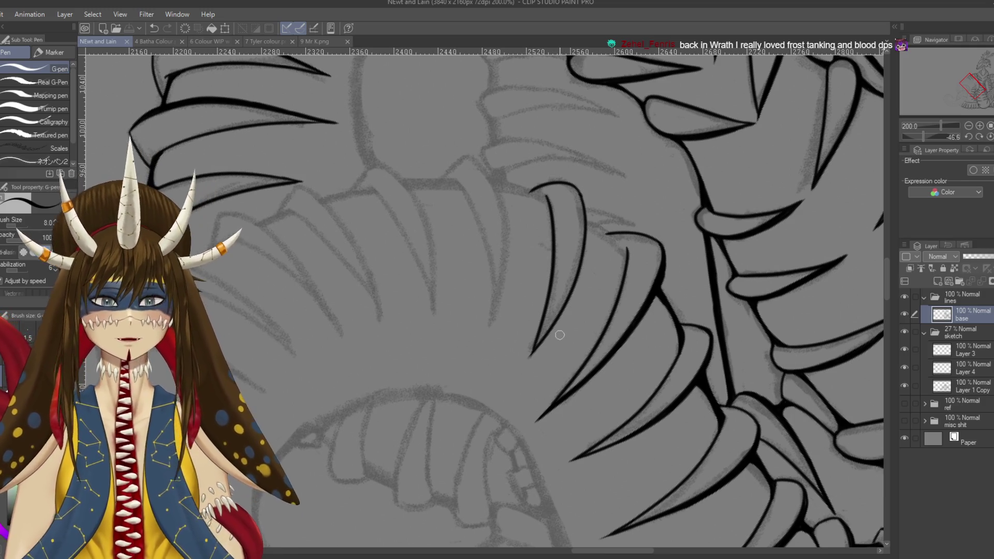
Rotate to the next spike, save, and continue the hook's inner line downward
mouse_move(560, 335)
mouse_down()
mouse_move(570, 294)
mouse_move(555, 330)
mouse_up()
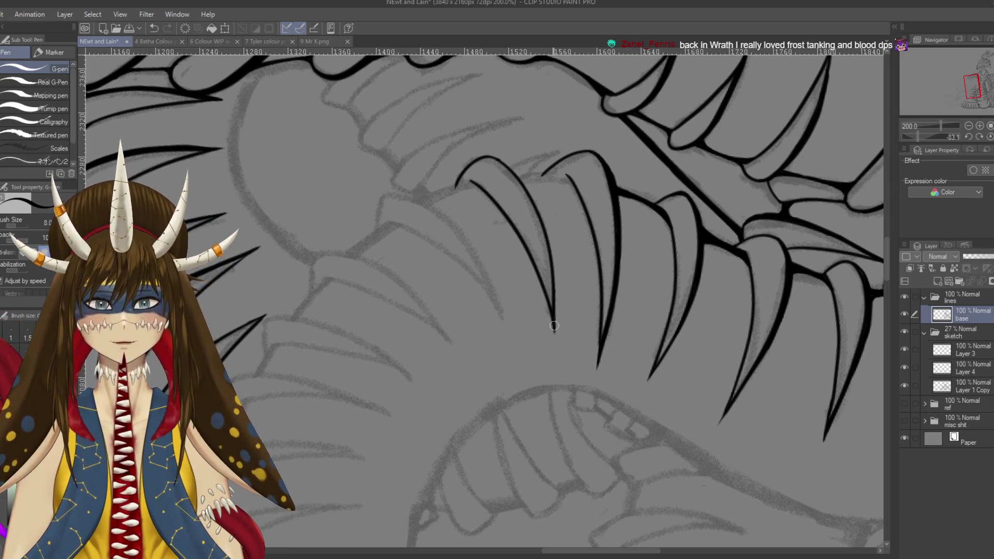
key(ctrl+s)
mouse_move(584, 272)
mouse_down()
mouse_move(559, 193)
mouse_move(580, 207)
mouse_move(570, 298)
mouse_up()
key(ctrl+z)
key(ctrl+z)
key(ctrl+z)
drag(579, 244, 553, 316)
key(r)
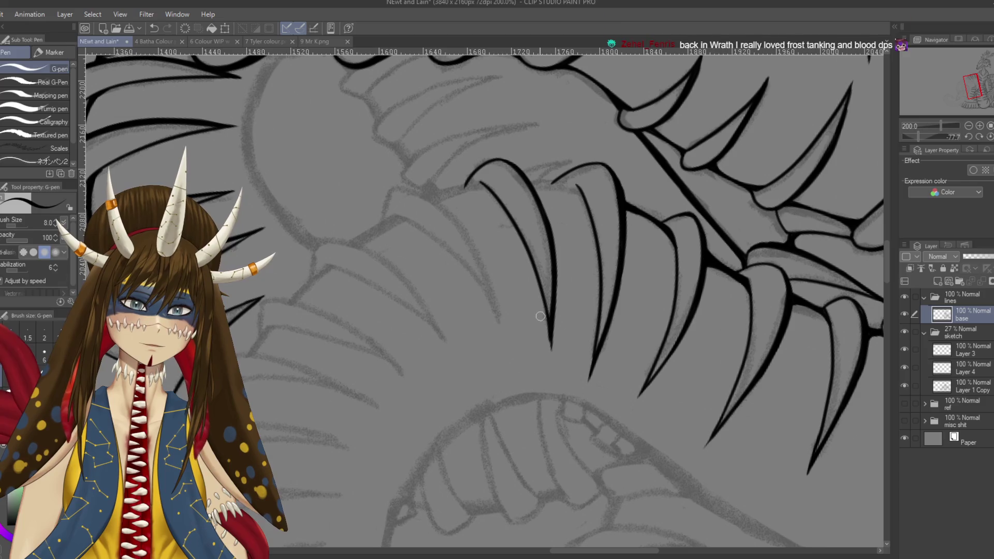
key(e)
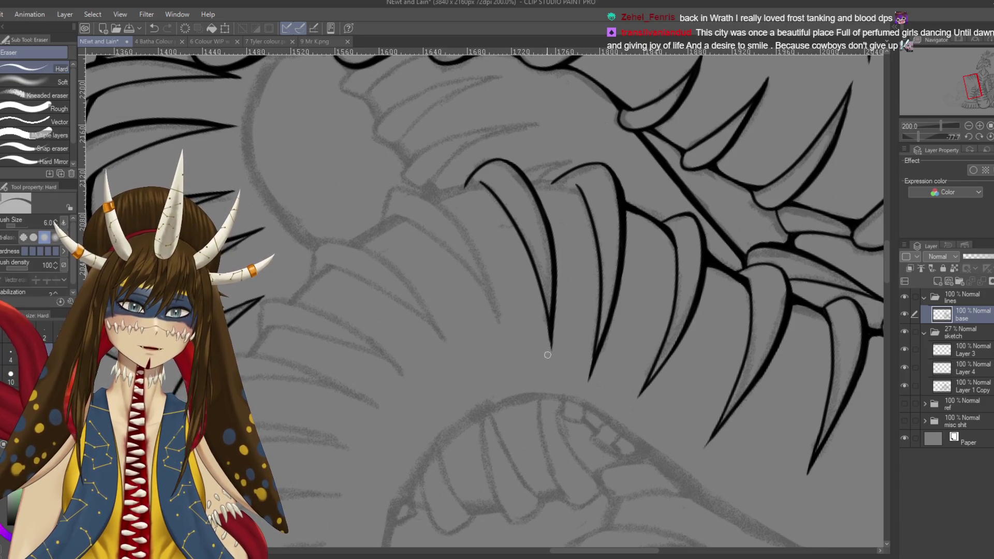
Save, then rotate and zoom the canvas to the claw area
key(p)
key(ctrl+s)
drag(463, 273, 526, 358)
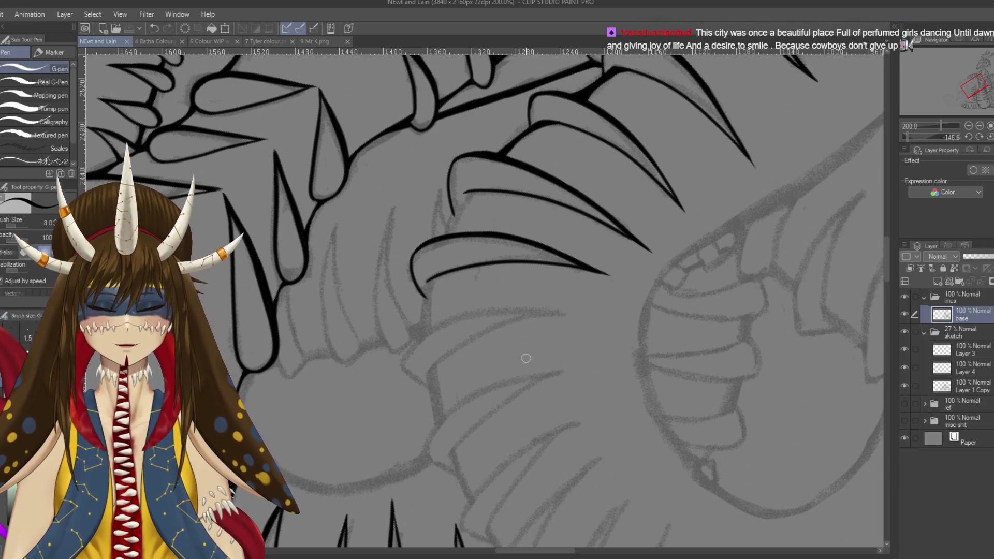
scroll(526, 358, up, 1)
scroll(526, 359, up, 1)
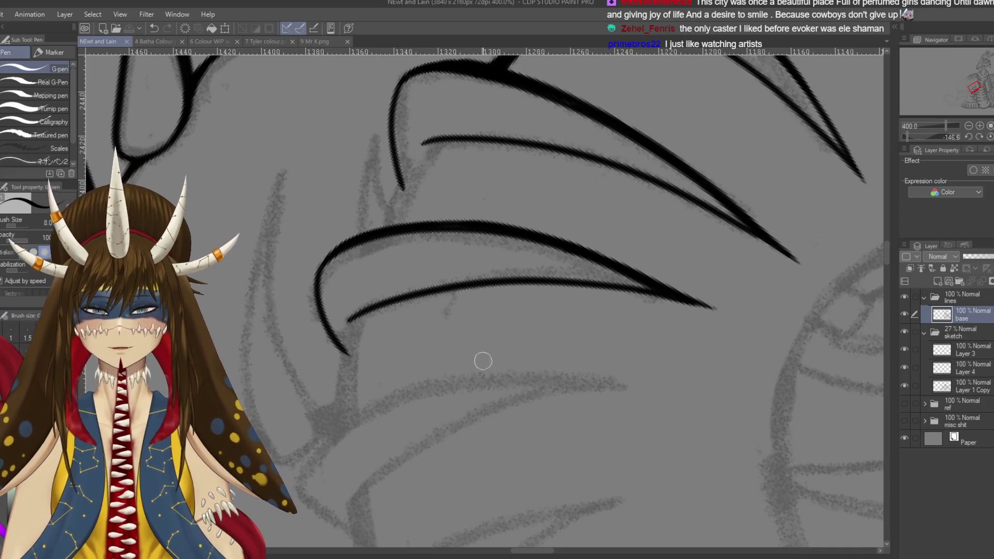
scroll(446, 222, up, 1)
Ink a thick diagonal line joining the upper and lower claw curves
drag(443, 160, 399, 242)
key(ctrl+z)
drag(439, 155, 409, 210)
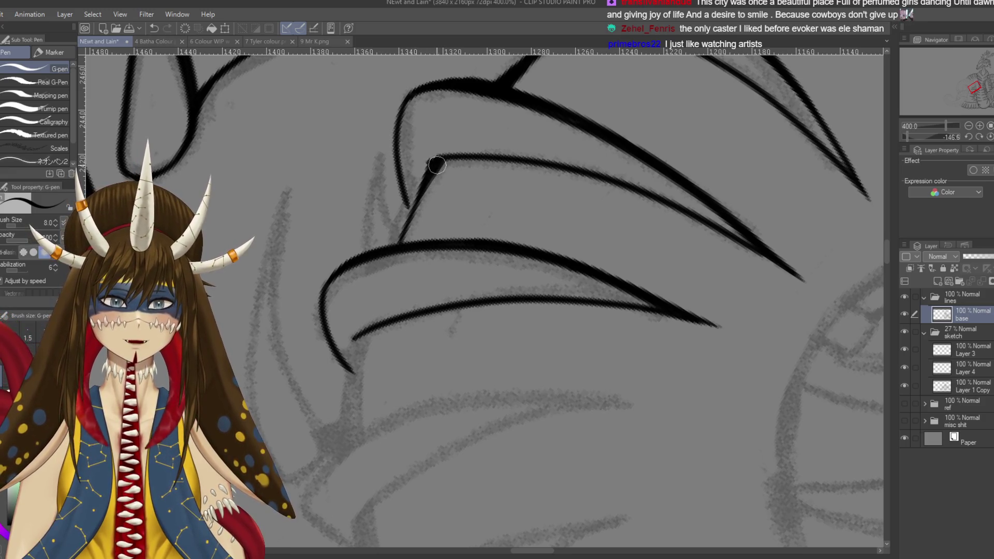
drag(449, 156, 398, 244)
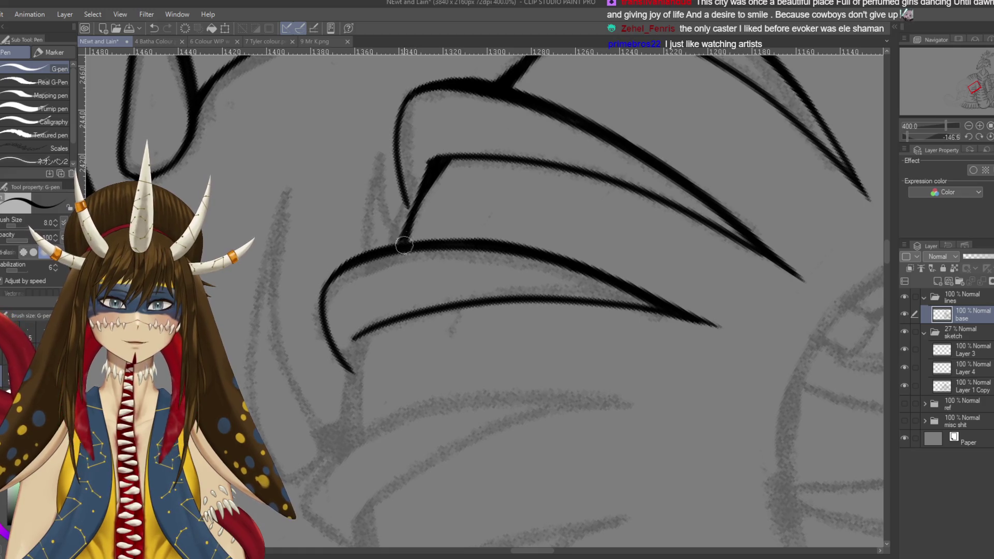
drag(424, 190, 383, 249)
mouse_move(414, 215)
mouse_down()
mouse_move(399, 233)
mouse_move(411, 246)
mouse_up()
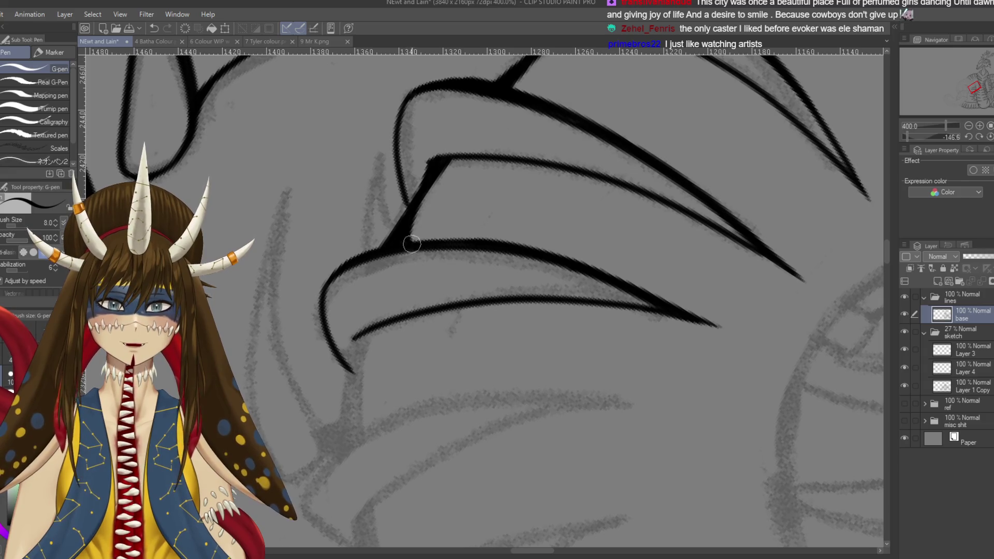
mouse_move(456, 158)
mouse_down()
mouse_move(424, 185)
mouse_move(424, 176)
mouse_up()
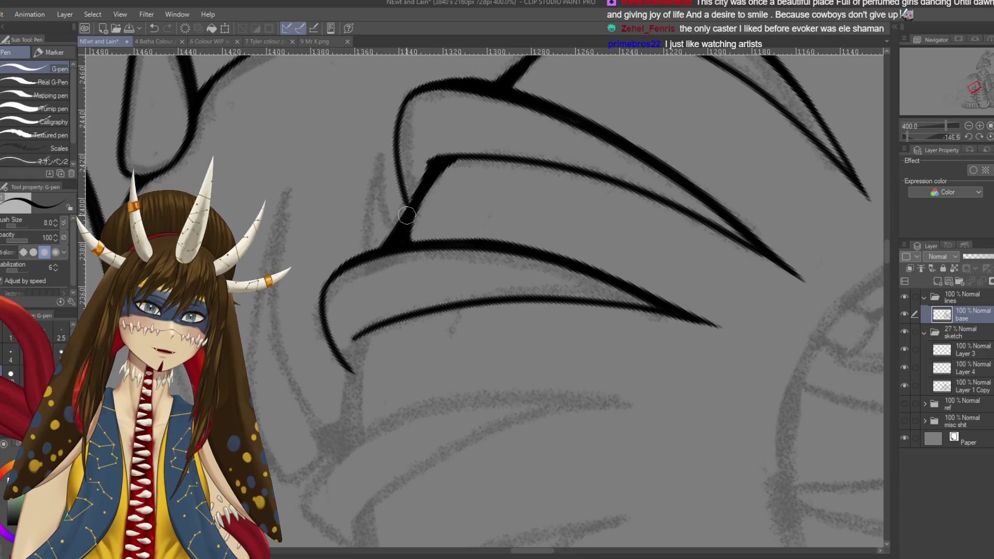
Rotate the view so the claws stand upright and test spike strokes, undoing them
mouse_move(444, 140)
mouse_down()
mouse_move(569, 155)
mouse_move(529, 390)
mouse_up()
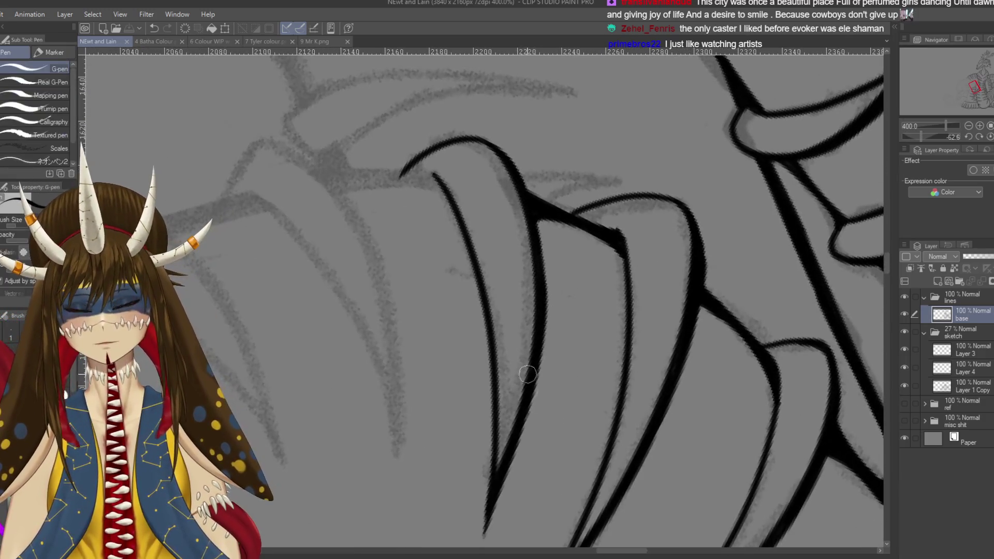
scroll(529, 390, down, 2)
scroll(570, 288, down, 2)
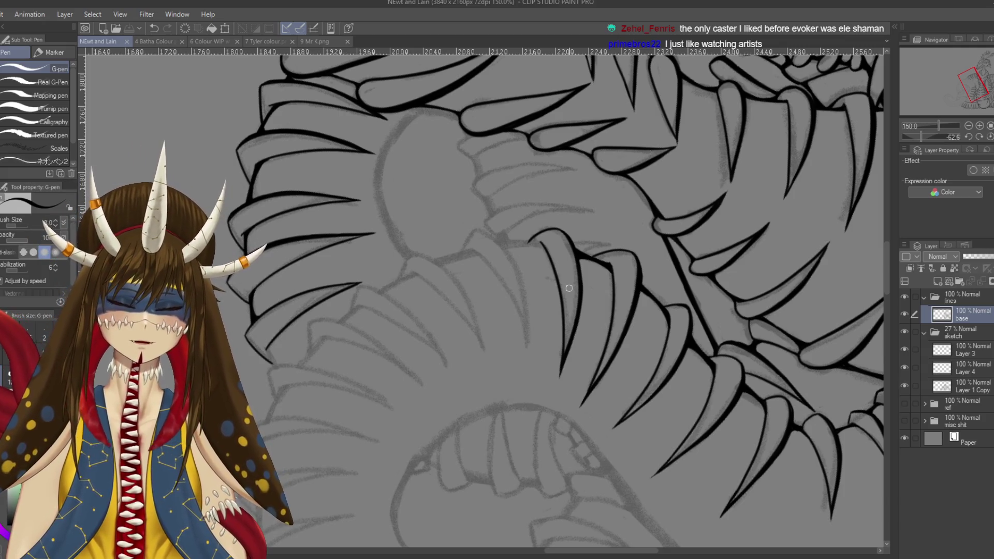
scroll(570, 288, up, 1)
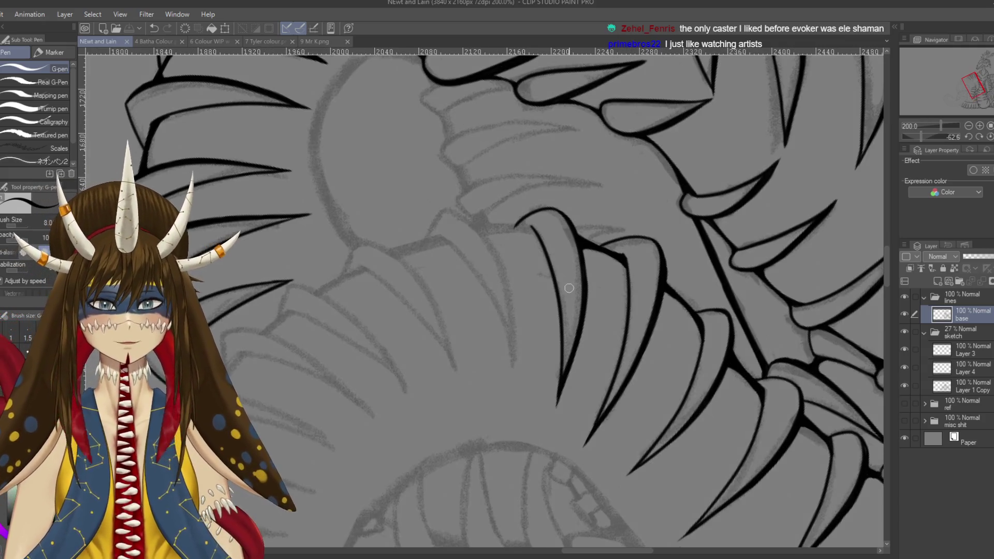
scroll(502, 256, down, 2)
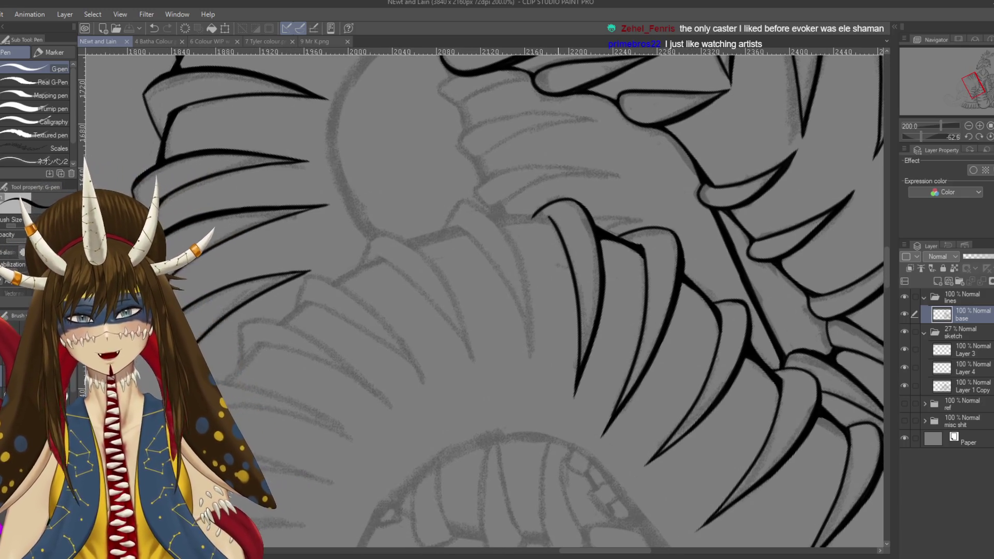
drag(468, 205, 523, 285)
key(ctrl+z)
mouse_move(466, 202)
mouse_down()
mouse_move(521, 303)
mouse_move(532, 352)
mouse_up()
key(ctrl+z)
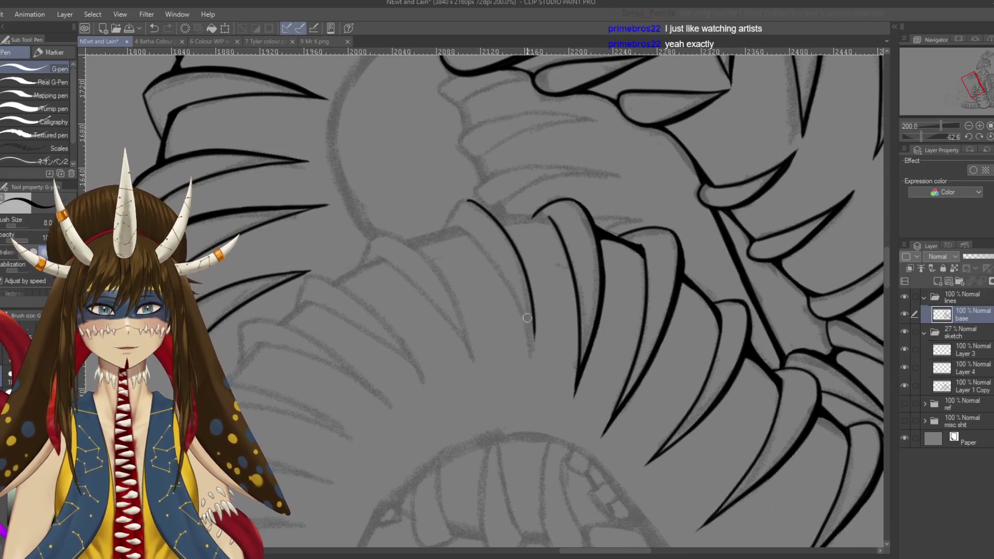
Rotate to a better angle and ink a long fang line down the jaw
key(r)
mouse_move(469, 201)
mouse_down()
mouse_move(499, 226)
mouse_move(526, 214)
mouse_move(494, 220)
mouse_move(538, 353)
mouse_up()
key(p)
key(ctrl+z)
mouse_move(492, 202)
mouse_down()
mouse_move(536, 259)
mouse_move(541, 367)
mouse_up()
key(ctrl+z)
drag(500, 209, 536, 373)
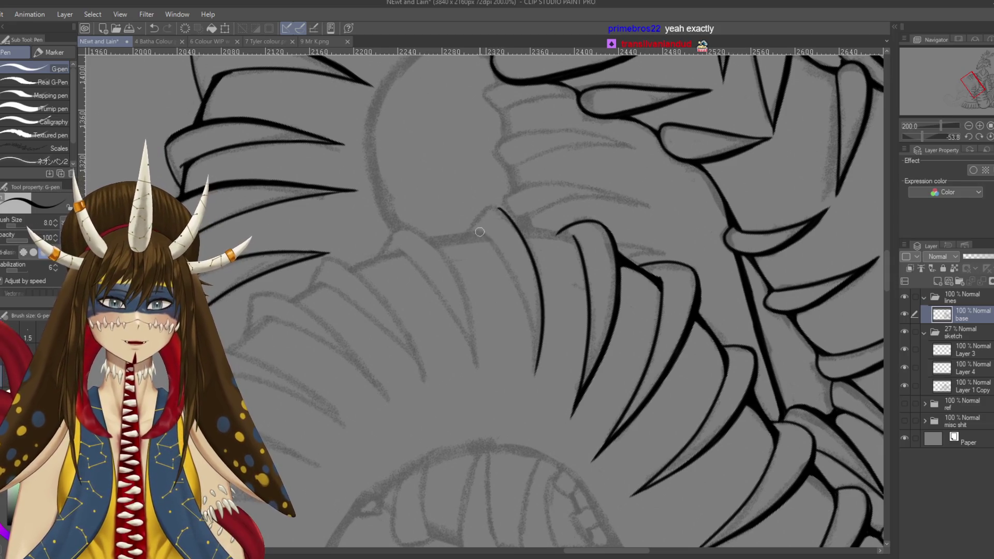
Ink a second fang line beside the first and save the lineart
drag(480, 232, 536, 381)
key(ctrl+z)
drag(482, 230, 536, 377)
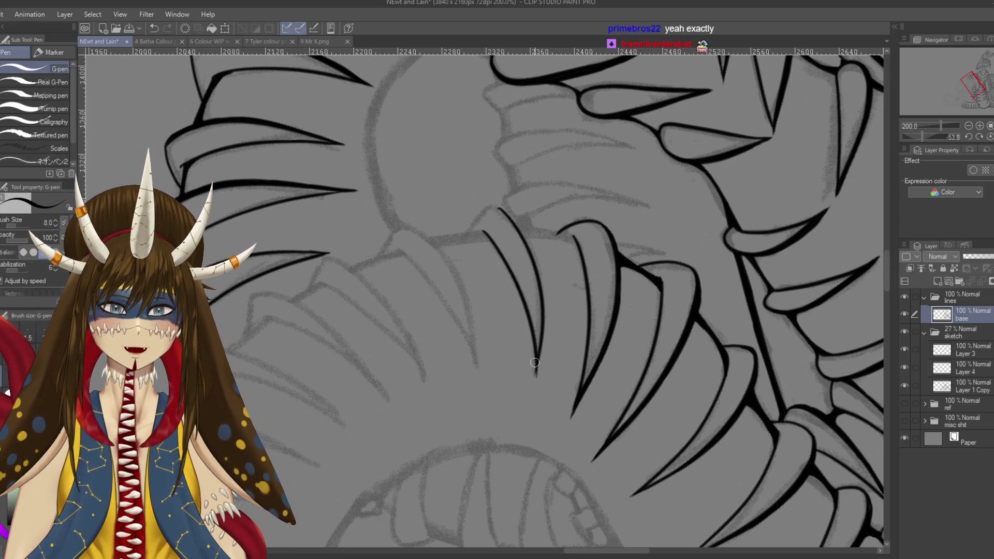
key(e)
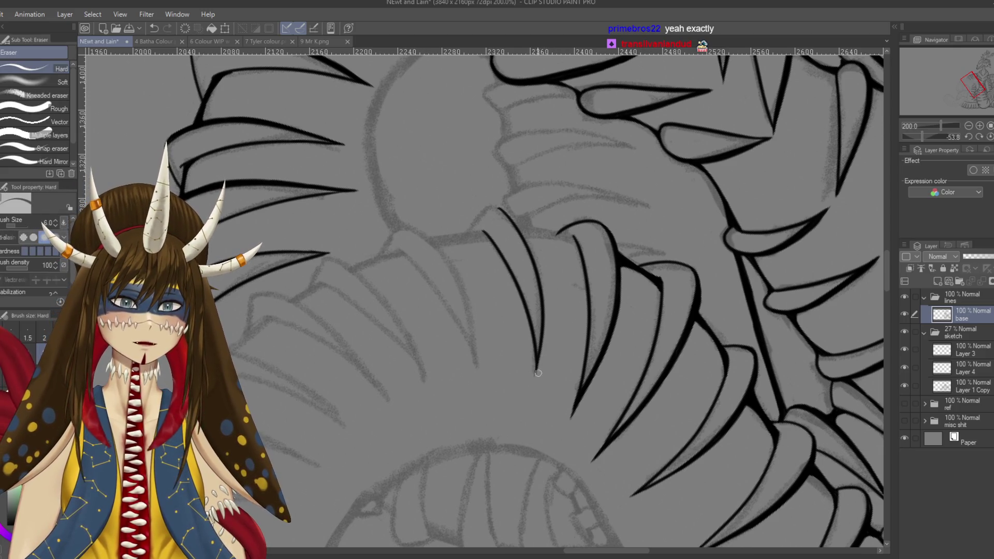
key(p)
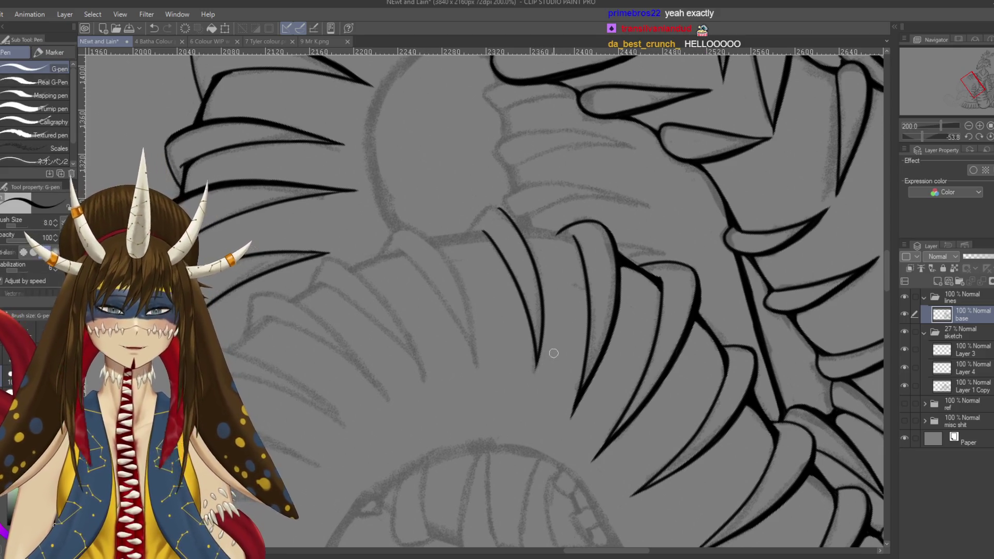
key(ctrl+s)
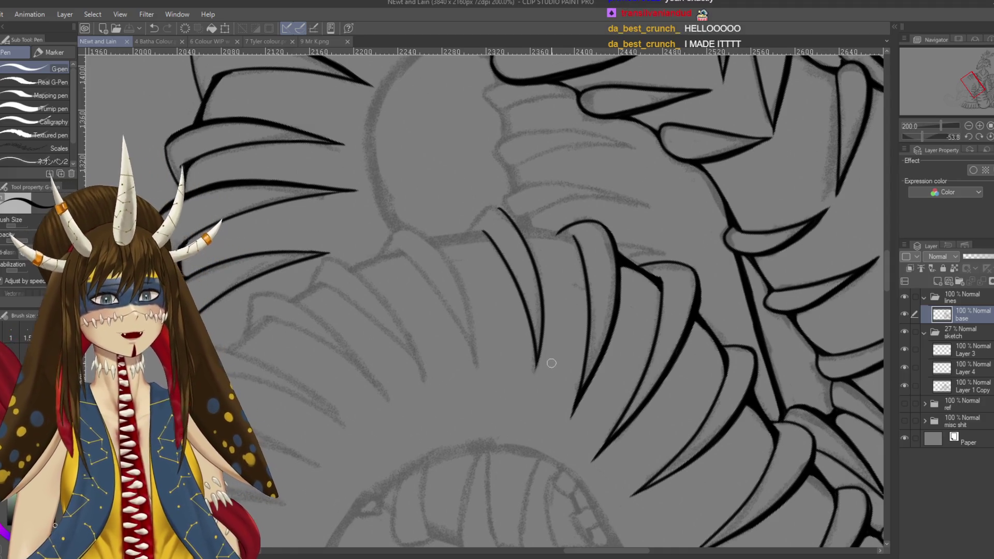
Retry a longer stroke under the tooth line, then straighten and pan the canvas
mouse_move(430, 262)
mouse_down()
mouse_move(483, 216)
mouse_move(471, 244)
mouse_move(479, 286)
mouse_up()
key(ctrl+z)
key(ctrl+z)
key(ctrl+z)
drag(479, 225, 480, 282)
key(ctrl+z)
key(ctrl+y)
key(r)
key(p)
mouse_move(507, 301)
mouse_down()
mouse_move(568, 286)
mouse_move(561, 246)
mouse_move(586, 291)
mouse_up()
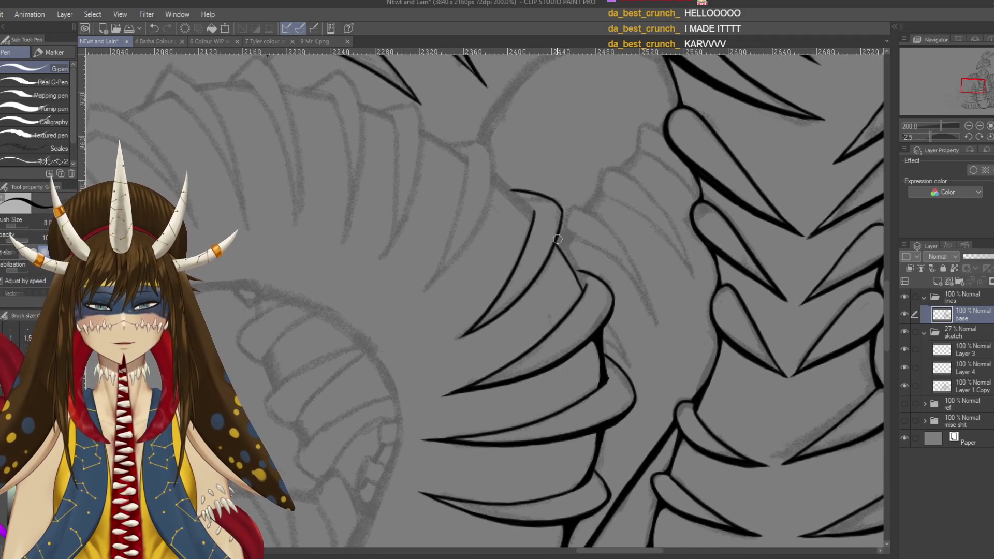
Ink and reinforce the edge of the curved tooth, then save
drag(558, 240, 582, 283)
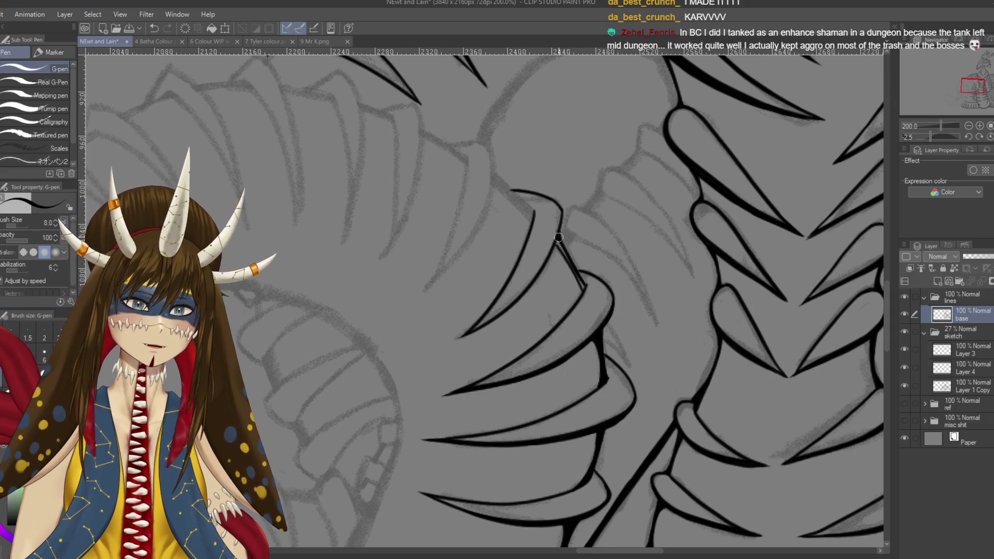
drag(555, 239, 579, 282)
drag(561, 245, 578, 278)
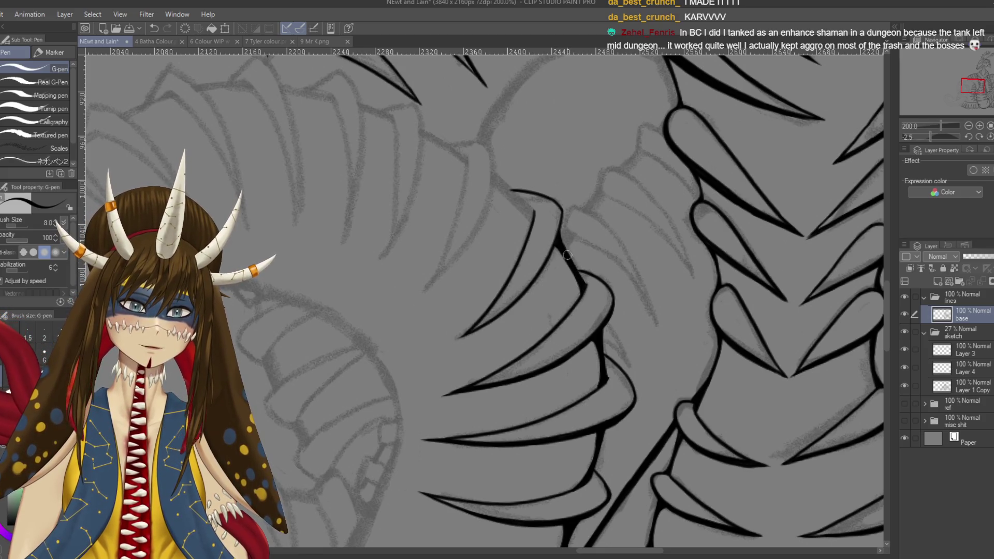
key(ctrl+s)
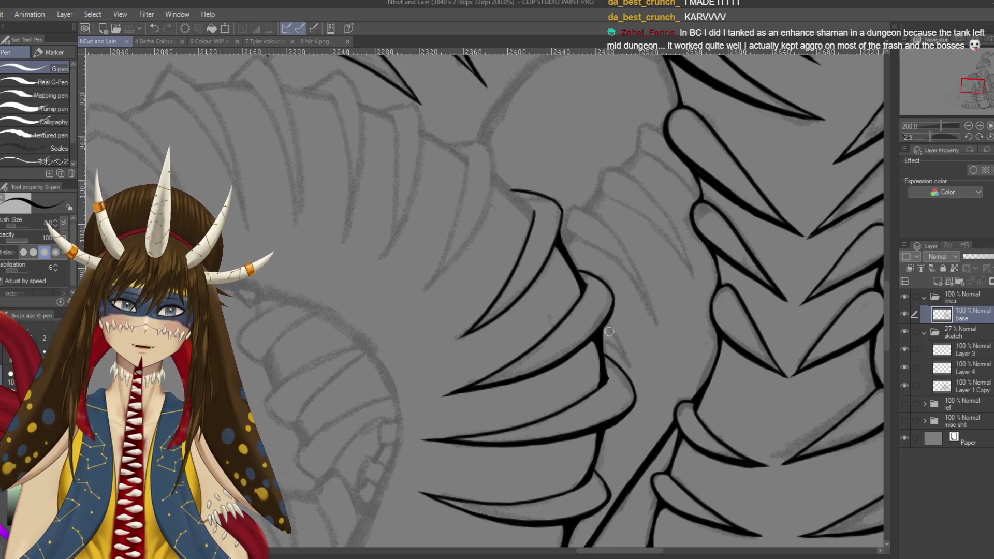
Rotate the canvas and trace the next tooth edge, undoing unsatisfying strokes
drag(609, 330, 603, 252)
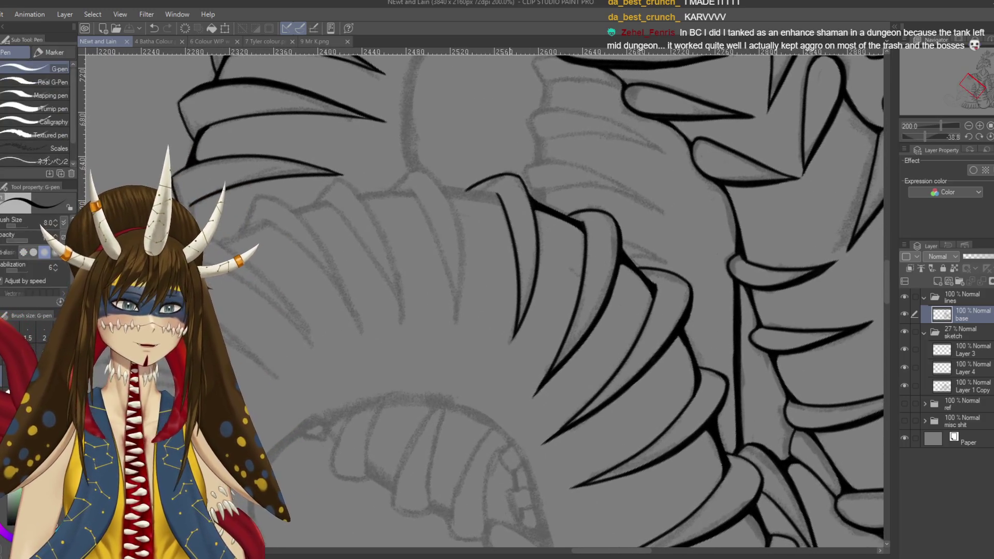
mouse_move(520, 178)
mouse_down()
mouse_move(537, 220)
mouse_move(536, 314)
mouse_up()
key(ctrl+z)
drag(542, 238, 536, 280)
key(ctrl+z)
drag(541, 236, 530, 303)
key(ctrl+z)
Retry the tooth edge line to its tip, add a short claw-tip stroke, and save
drag(541, 244, 523, 326)
key(ctrl+z)
drag(541, 283, 513, 343)
key(ctrl+z)
key(ctrl+z)
drag(541, 283, 512, 344)
key(ctrl+z)
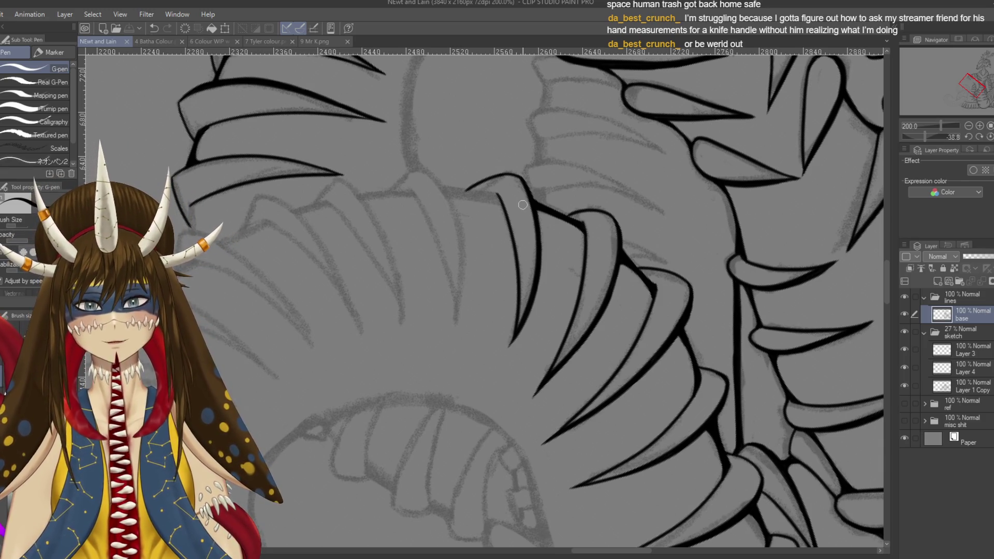
drag(517, 176, 528, 186)
key(ctrl+s)
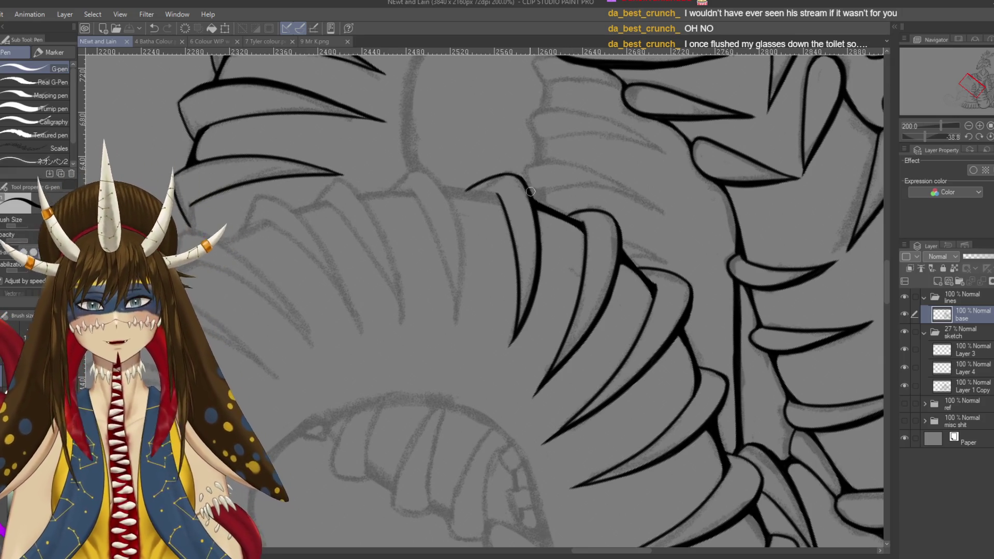
drag(520, 179, 536, 202)
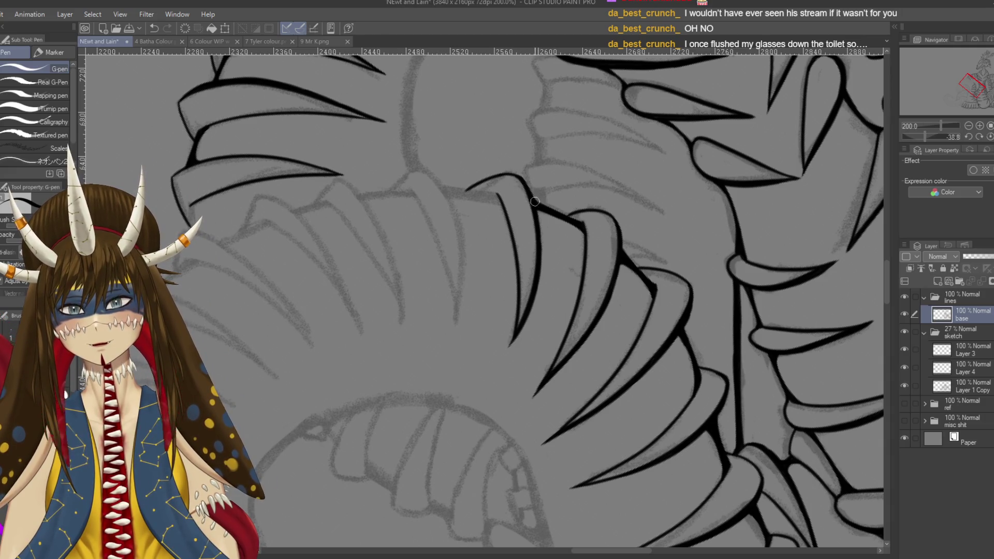
Ink a trial eye outline, closed eyelid and mark on the head, then undo the eyelid strokes
scroll(536, 203, up, 3)
mouse_move(418, 191)
mouse_down()
mouse_move(451, 244)
mouse_move(513, 177)
mouse_up()
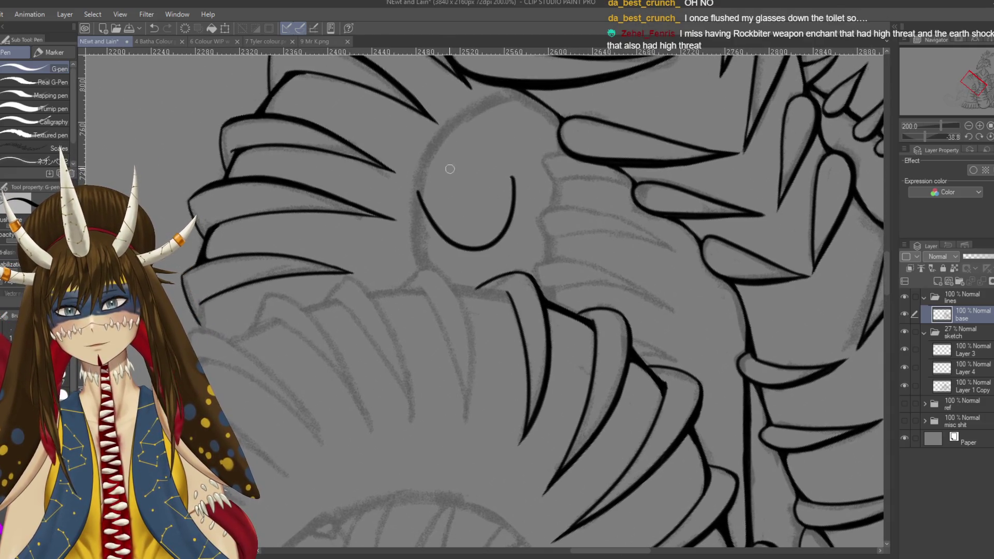
drag(450, 168, 502, 175)
mouse_move(444, 206)
mouse_down()
mouse_move(501, 214)
mouse_move(491, 231)
mouse_move(506, 205)
mouse_up()
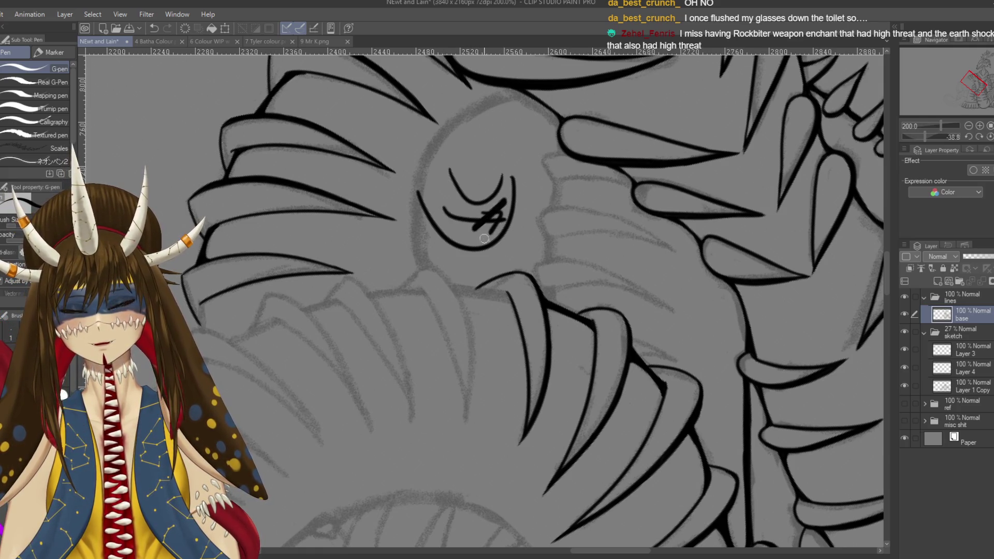
key(ctrl+z)
key(ctrl+z)
key(ctrl+z)
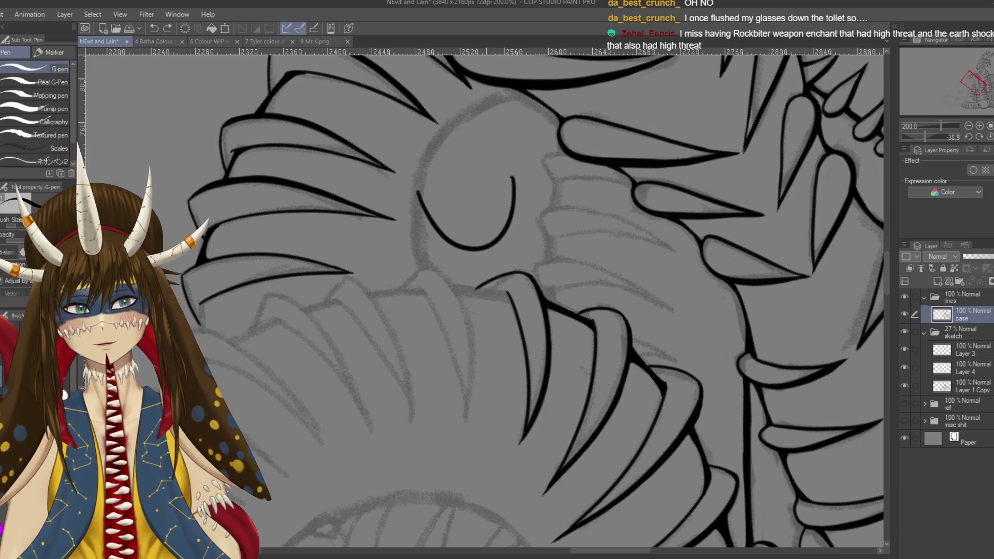
key(ctrl+z)
drag(482, 300, 549, 279)
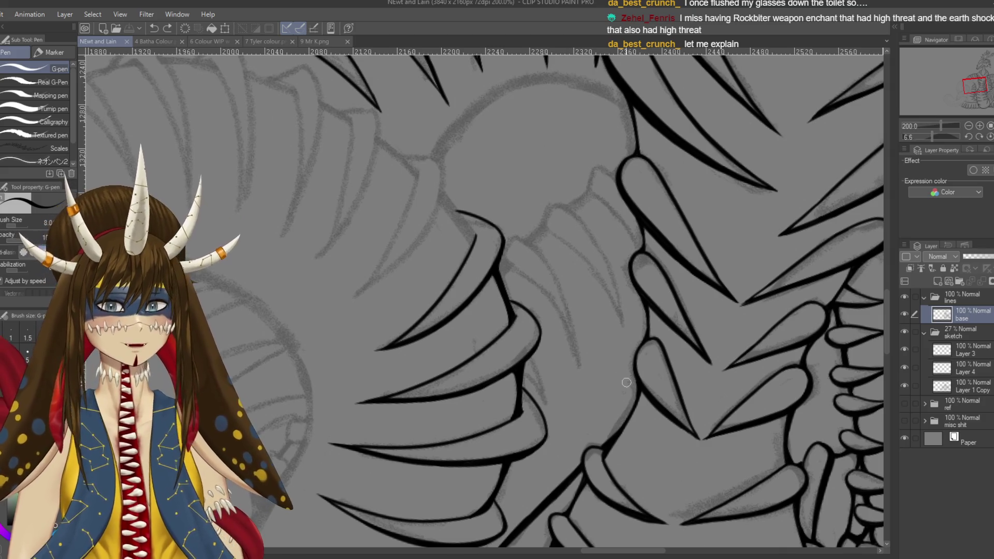
Rotate the canvas and ink a short fang under the upper jaw, redrawing it until it looks right
key(r)
drag(520, 358, 580, 425)
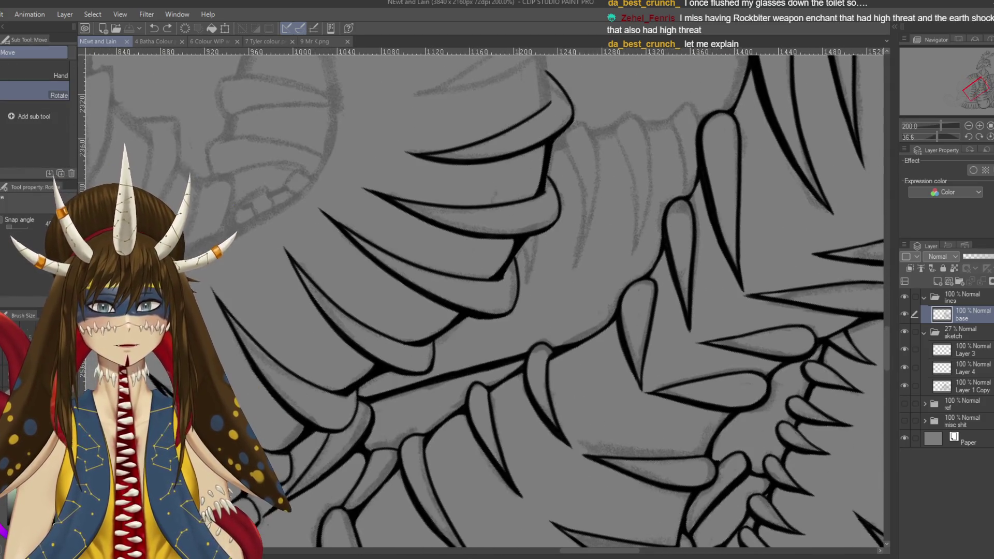
key(p)
drag(523, 253, 527, 295)
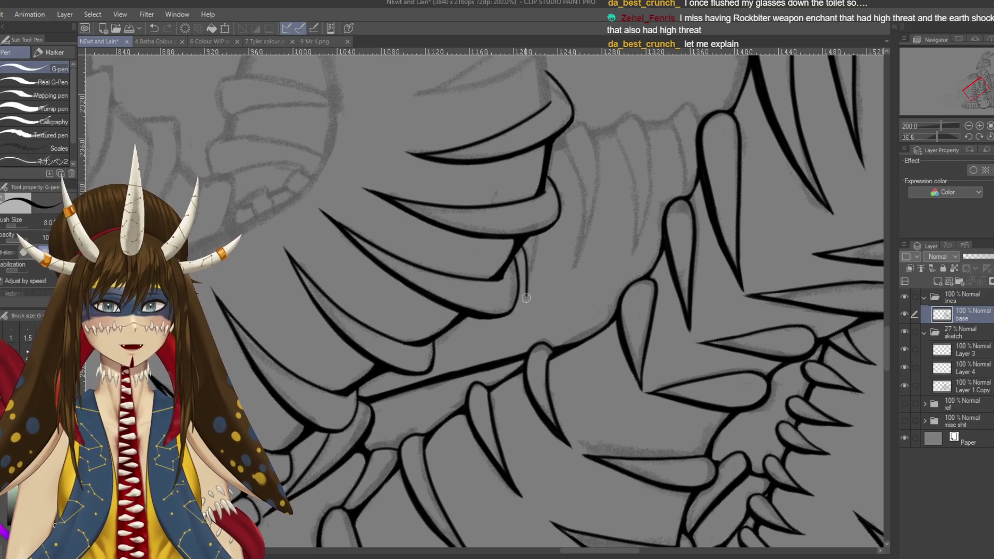
key(ctrl+z)
drag(527, 248, 526, 285)
key(ctrl+z)
drag(536, 233, 525, 288)
key(ctrl+z)
drag(536, 229, 526, 298)
key(ctrl+z)
drag(536, 231, 526, 295)
key(ctrl+z)
drag(527, 241, 526, 283)
key(ctrl+z)
drag(539, 250, 526, 290)
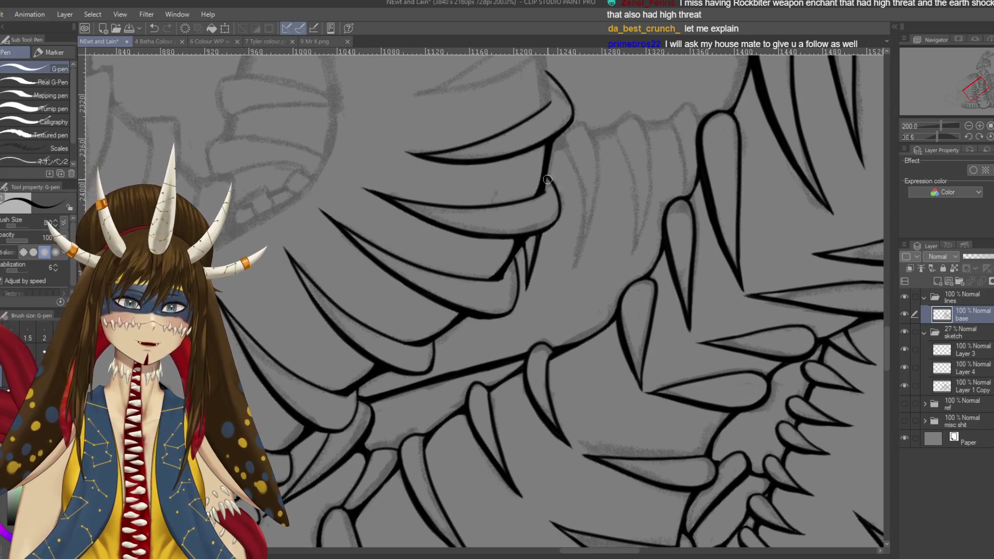
Try an upper lip line, then draw a long curved claw stroke beside the teeth
drag(550, 172, 549, 150)
key(ctrl+z)
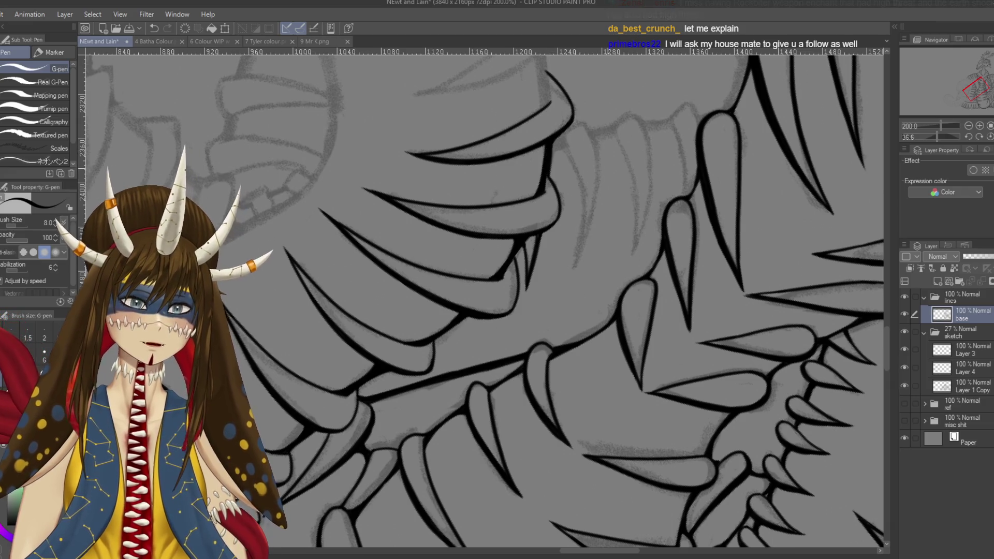
scroll(550, 150, right, 1)
drag(553, 146, 542, 278)
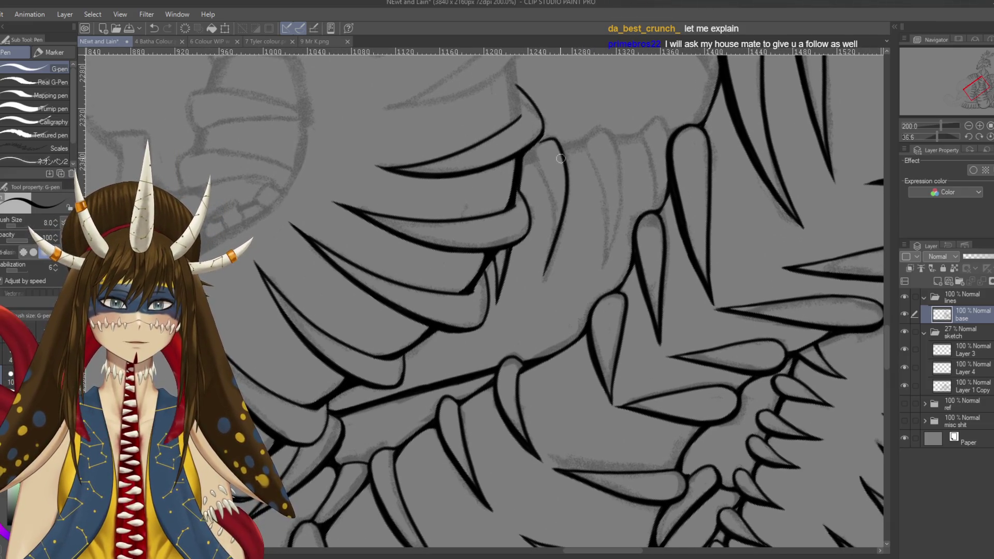
key(ctrl+z)
mouse_move(539, 143)
mouse_down()
mouse_move(567, 150)
mouse_move(548, 296)
mouse_up()
key(ctrl+z)
mouse_move(540, 141)
mouse_down()
mouse_move(555, 252)
mouse_move(544, 287)
mouse_up()
Redraw the claw's left edge as one long line down its length
drag(535, 144, 545, 289)
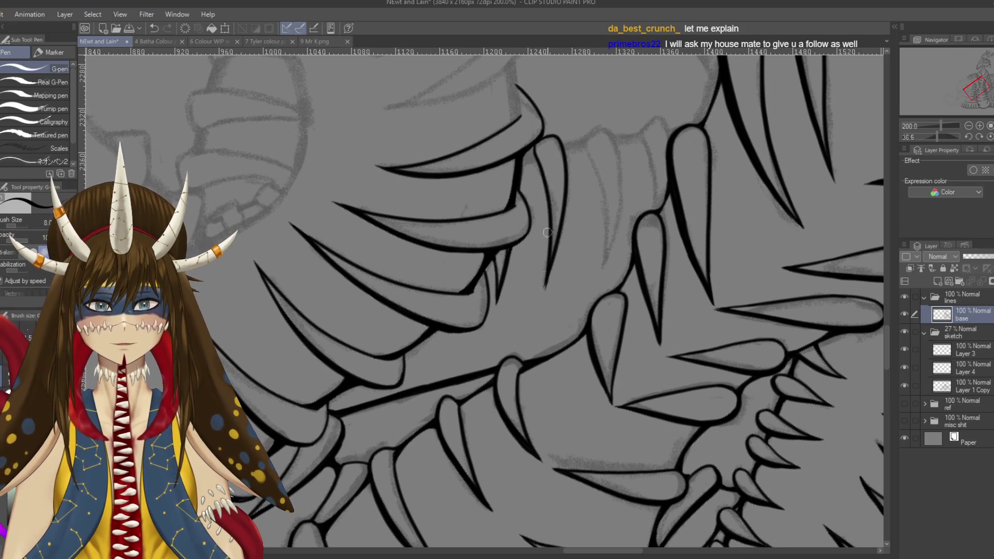
key(ctrl+z)
drag(536, 144, 548, 305)
key(ctrl+z)
key(ctrl+z)
drag(538, 143, 550, 290)
key(ctrl+z)
drag(538, 143, 542, 283)
key(ctrl+z)
drag(539, 142, 548, 289)
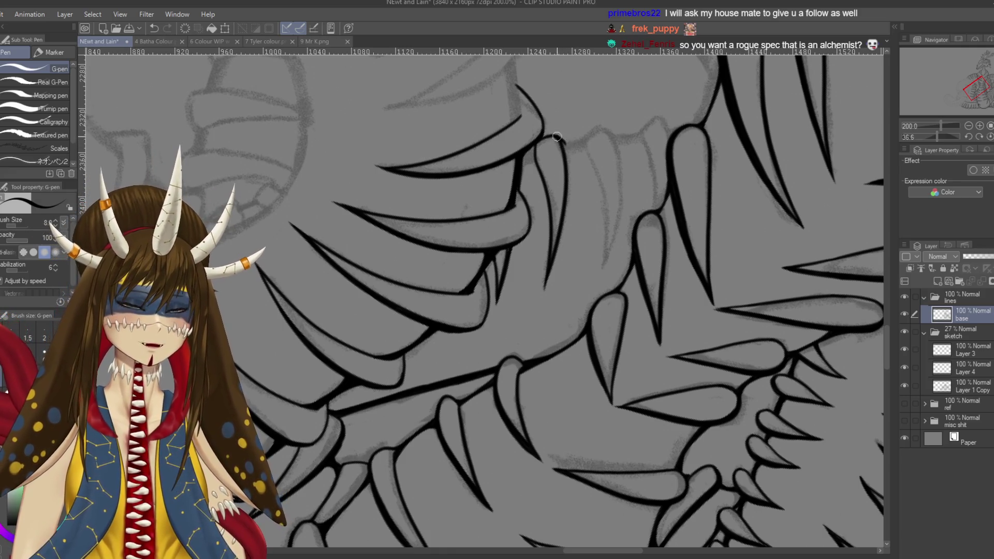
Ink the claw's right edge line further down, retrying until clean
key(ctrl+z)
drag(558, 138, 569, 192)
key(ctrl+z)
key(ctrl+z)
drag(562, 143, 567, 211)
key(ctrl+z)
drag(566, 164, 563, 218)
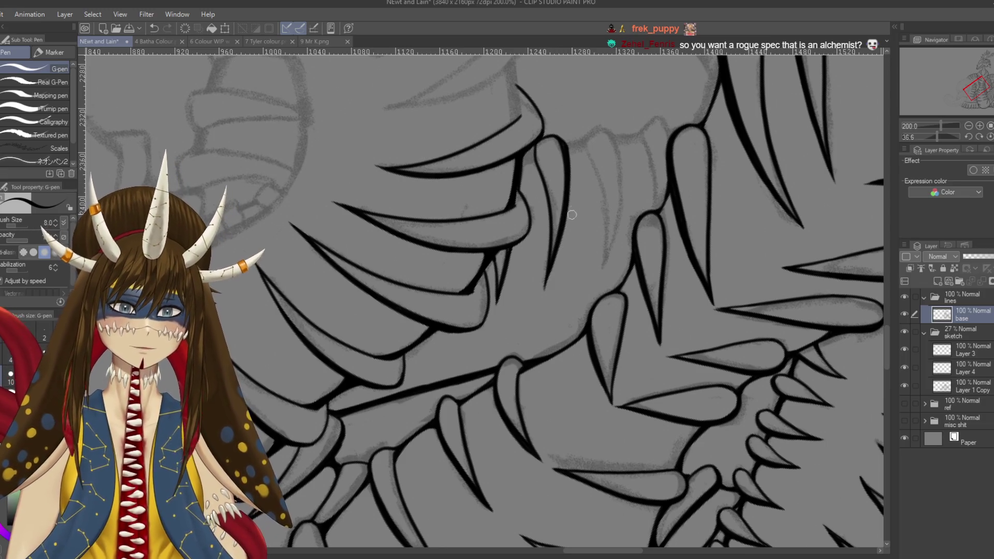
drag(467, 259, 454, 181)
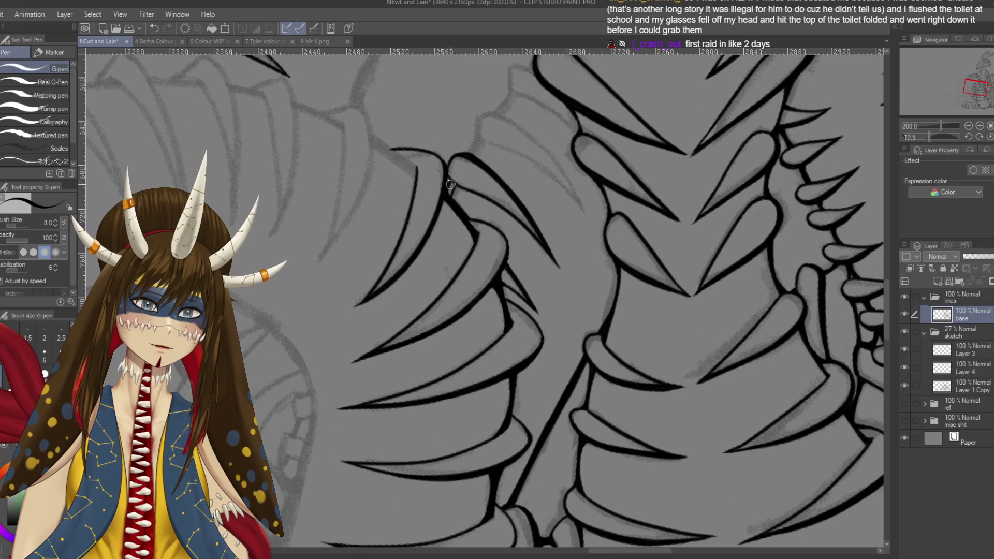
Thicken the claw line on the body, save, touch up near the spine, and rotate back toward the jaw
mouse_move(452, 180)
mouse_down()
mouse_move(451, 202)
mouse_move(523, 223)
mouse_up()
key(ctrl+s)
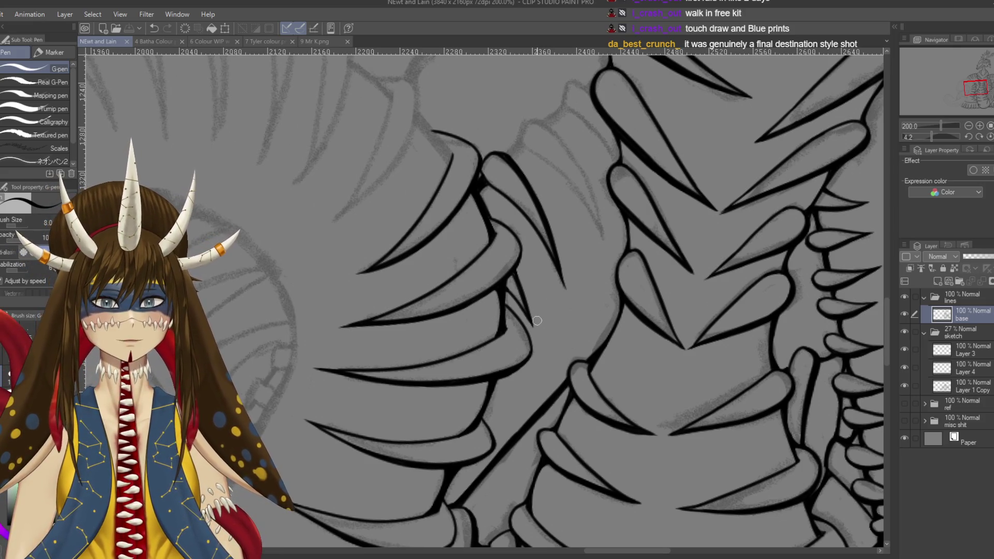
drag(510, 162, 521, 170)
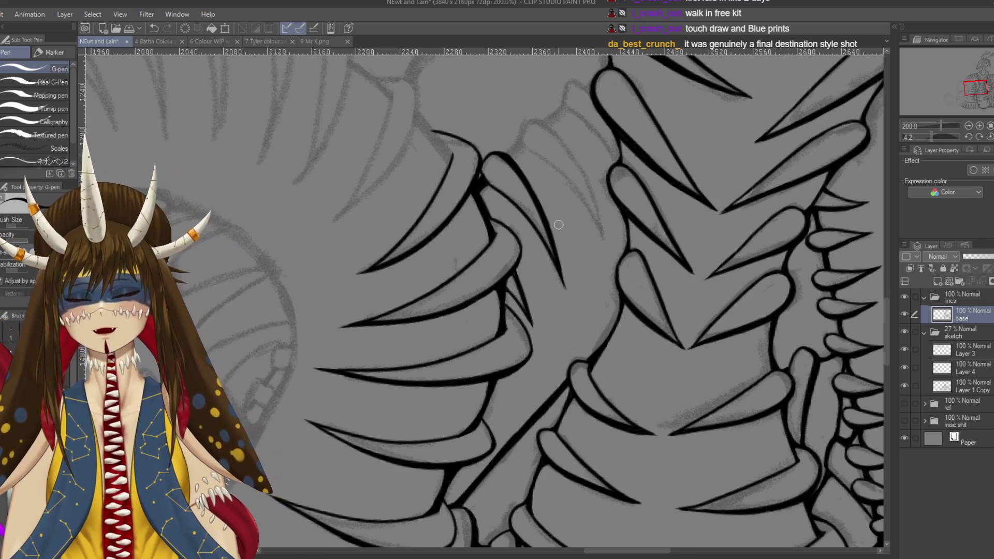
key(r)
mouse_move(559, 225)
mouse_down()
mouse_move(513, 192)
mouse_move(549, 158)
mouse_up()
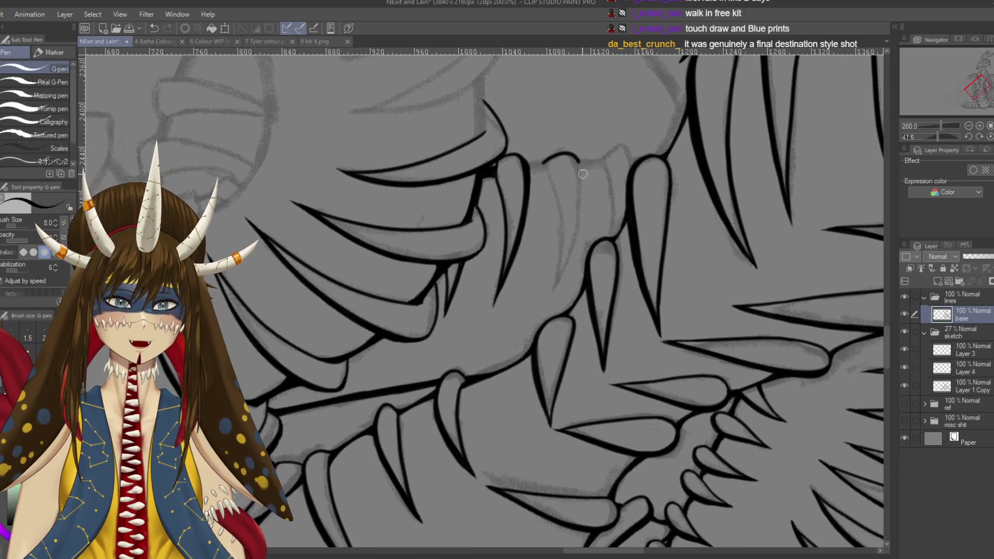
Ink the long claw stroke down from the fang area, retrying with undo and redo until clean
drag(579, 169, 558, 296)
key(ctrl+z)
mouse_move(542, 164)
mouse_down()
mouse_move(562, 151)
mouse_move(580, 196)
mouse_up()
key(ctrl+y)
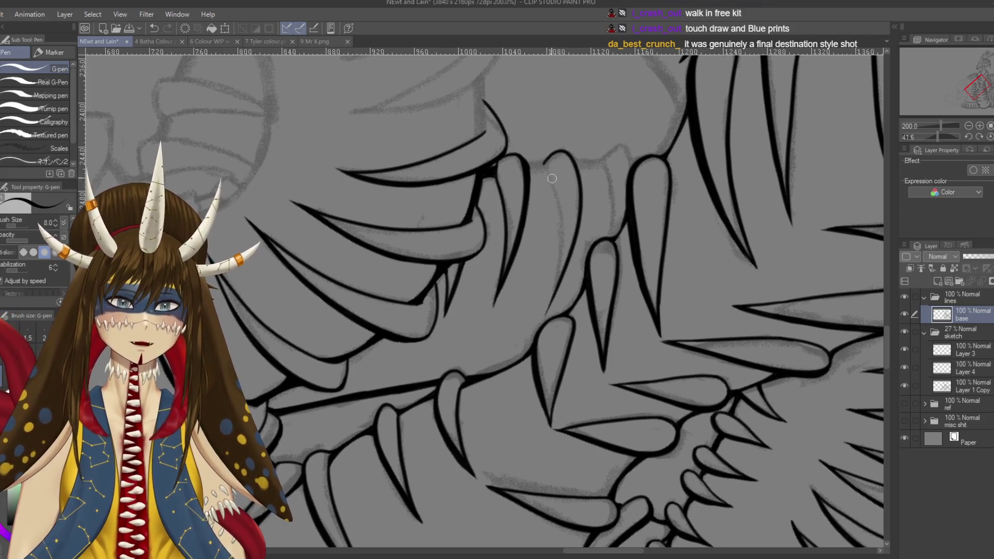
key(ctrl+z)
mouse_move(542, 164)
mouse_down()
mouse_move(578, 167)
mouse_move(551, 296)
mouse_up()
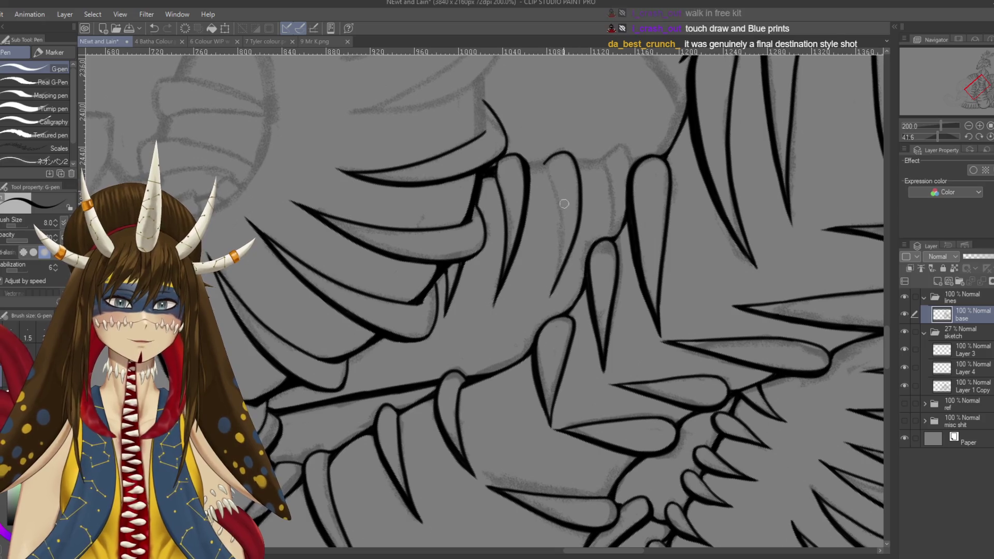
mouse_move(543, 163)
mouse_down()
mouse_move(554, 287)
mouse_move(554, 193)
mouse_move(559, 236)
mouse_up()
key(ctrl+z)
key(ctrl+z)
mouse_move(543, 164)
mouse_down()
mouse_move(557, 254)
mouse_move(549, 311)
mouse_up()
key(ctrl+z)
mouse_move(543, 164)
mouse_down()
mouse_move(559, 227)
mouse_move(553, 298)
mouse_up()
key(ctrl+z)
mouse_move(546, 165)
mouse_down()
mouse_move(561, 215)
mouse_move(550, 294)
mouse_up()
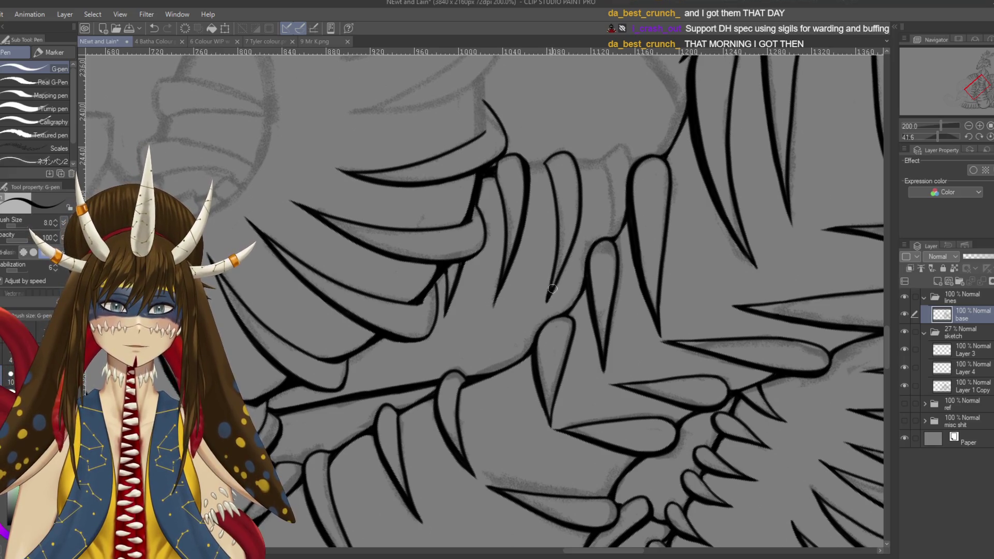
Save, close the claw tip with an arched stroke along its right side, and save again
key(ctrl+s)
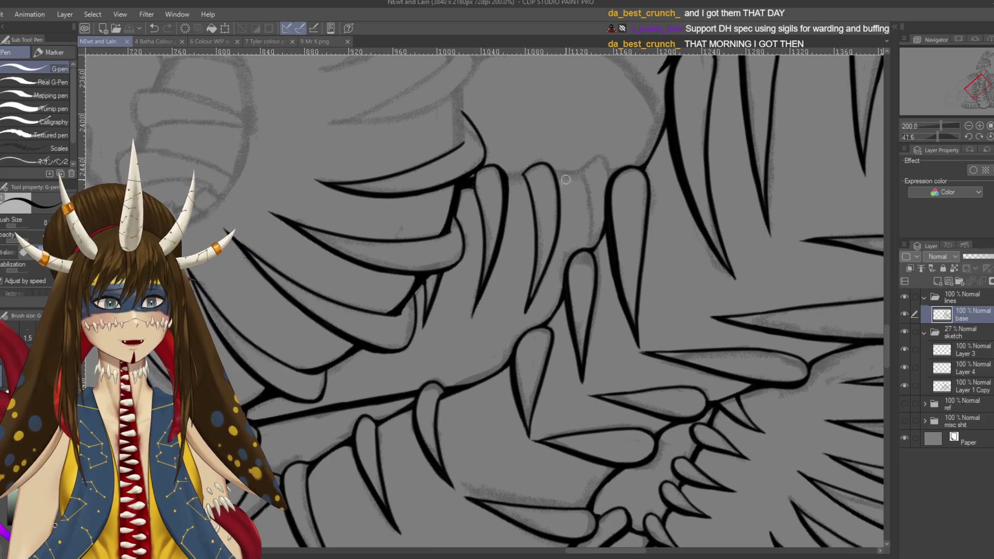
click(558, 162)
mouse_move(548, 165)
mouse_down()
mouse_move(561, 218)
mouse_move(576, 195)
mouse_move(541, 276)
mouse_up()
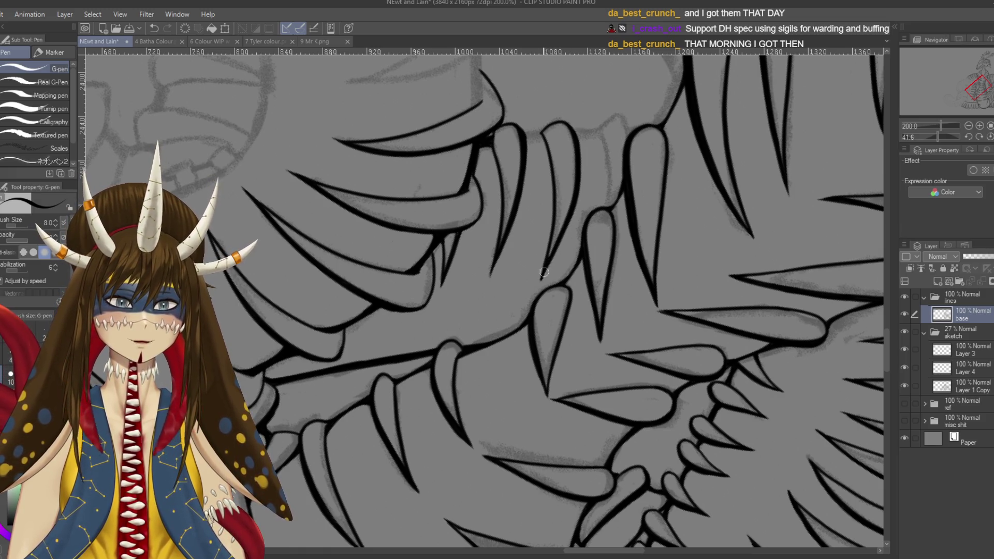
scroll(555, 207, up, 2)
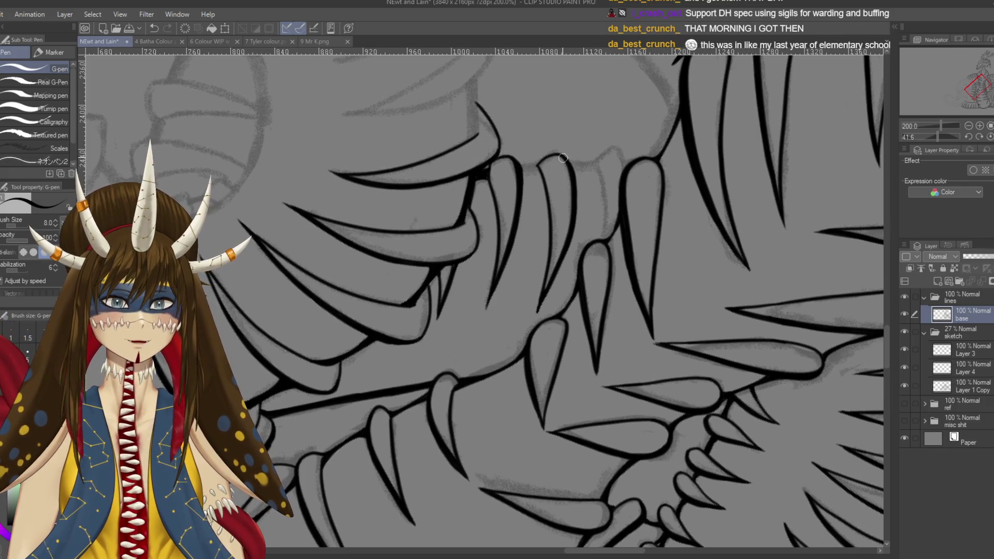
key(ctrl+z)
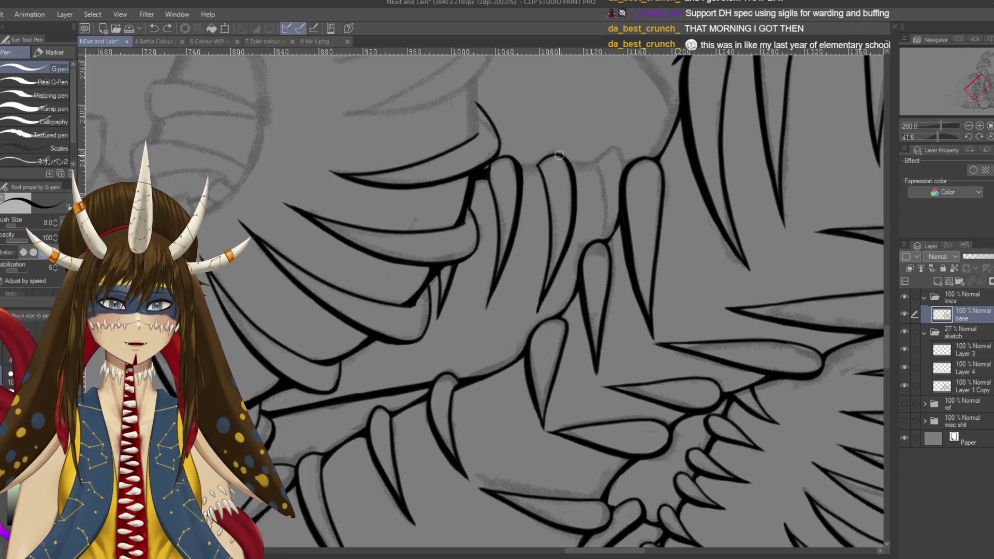
mouse_move(538, 165)
mouse_down()
mouse_move(572, 176)
mouse_move(574, 210)
mouse_up()
key(ctrl+s)
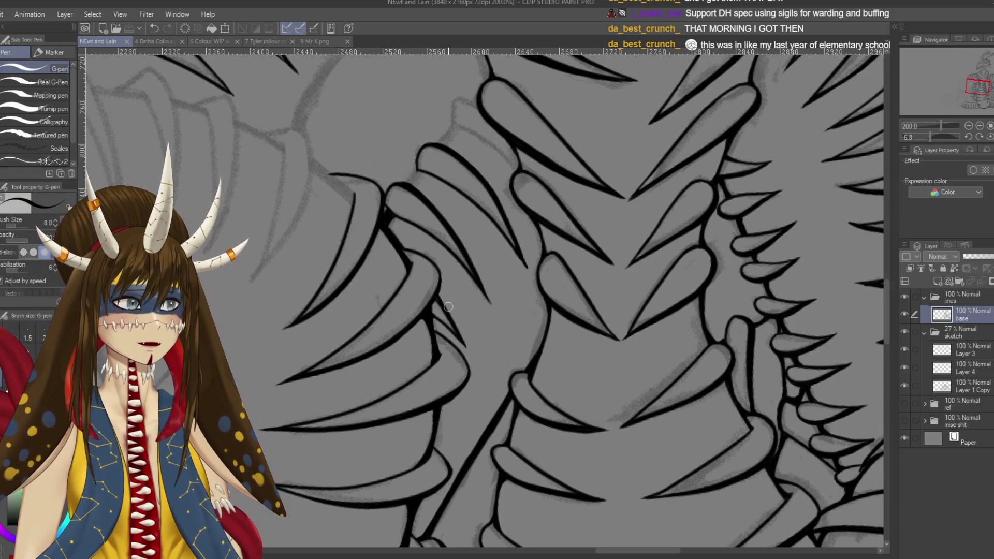
drag(505, 242, 547, 225)
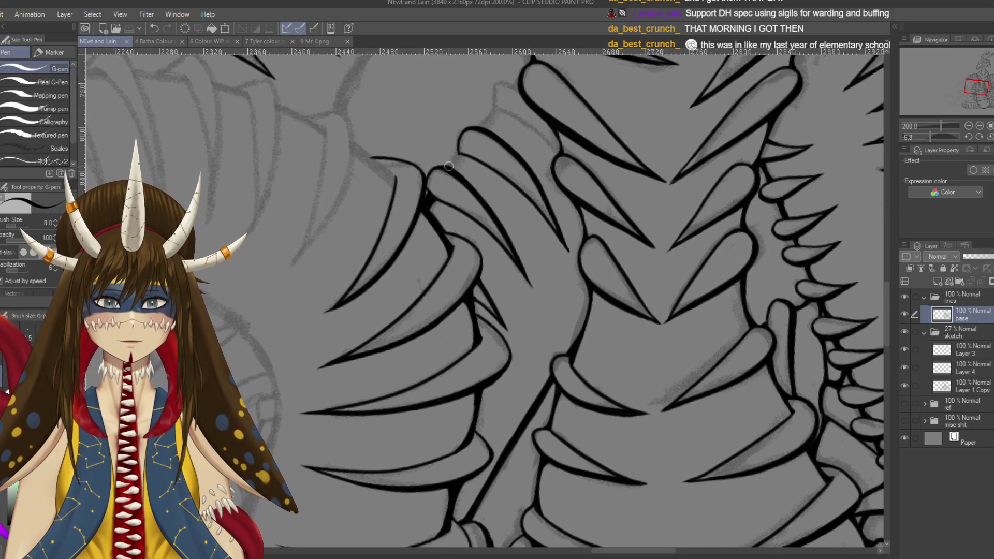
drag(448, 168, 464, 295)
mouse_move(453, 147)
mouse_down()
mouse_move(421, 158)
mouse_move(466, 124)
mouse_up()
drag(403, 136, 441, 177)
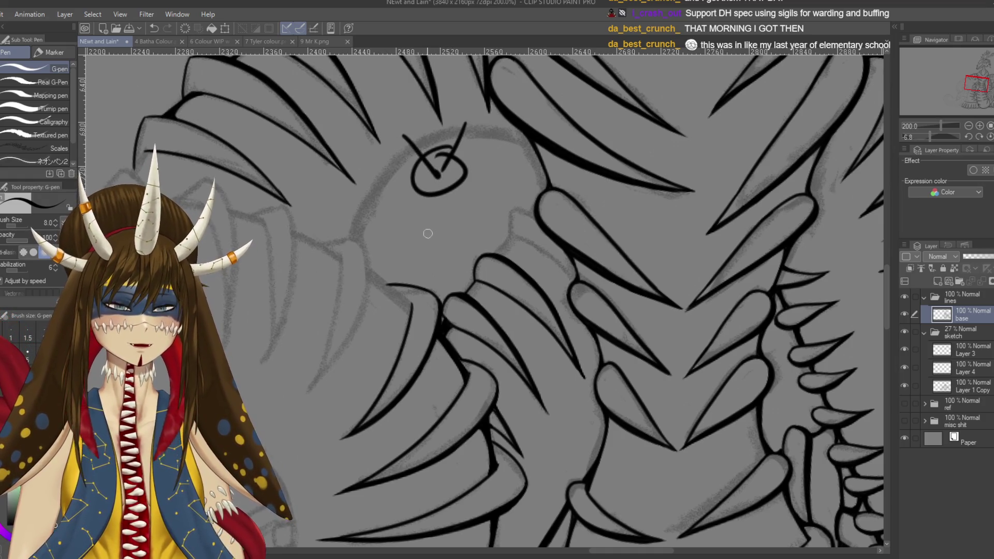
drag(387, 229, 421, 226)
drag(412, 216, 425, 236)
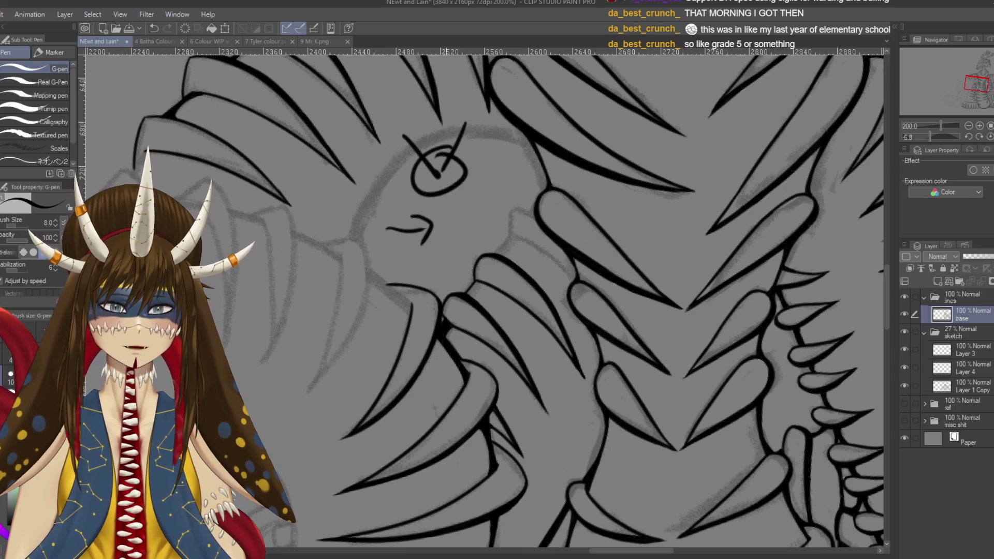
key(ctrl+z)
key(ctrl+z)
key(ctrl+z)
mouse_move(392, 170)
mouse_down()
mouse_move(357, 198)
mouse_move(388, 165)
mouse_up()
mouse_move(386, 214)
mouse_down()
mouse_move(433, 224)
mouse_move(384, 232)
mouse_up()
drag(393, 196, 410, 220)
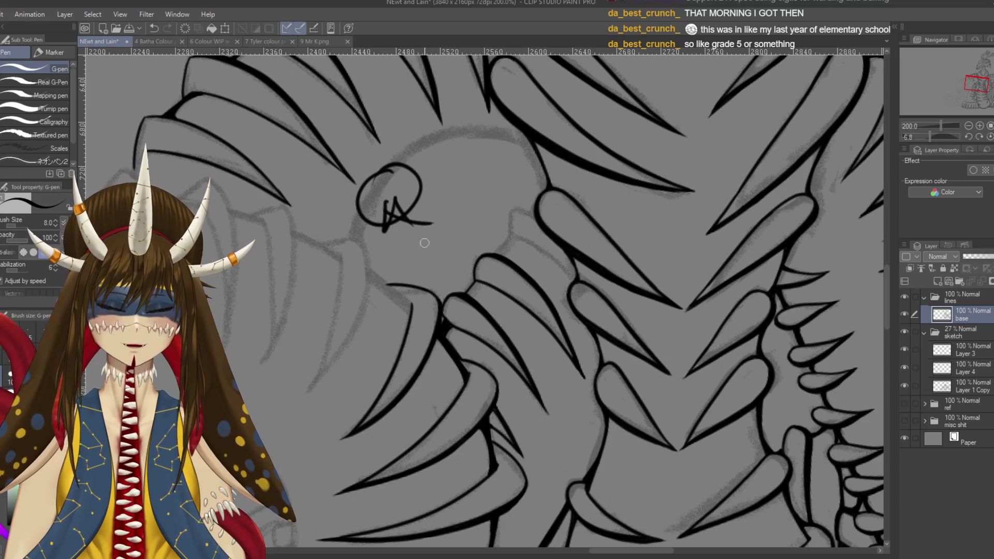
key(ctrl+z)
key(ctrl+z)
key(ctrl+z)
mouse_move(513, 272)
mouse_down()
mouse_move(477, 267)
mouse_move(479, 257)
mouse_up()
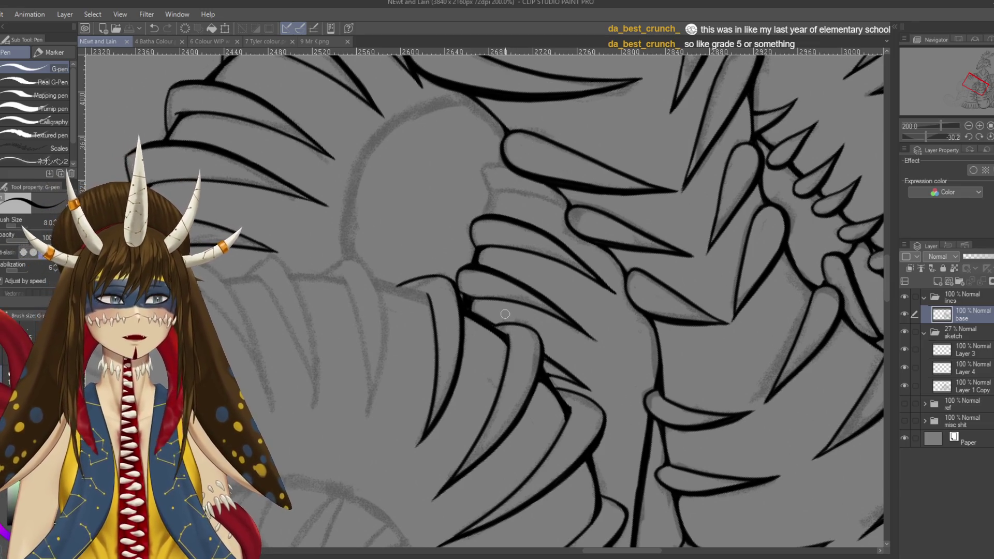
Ink a long claw stroke downward and save the document
drag(700, 255, 633, 462)
drag(518, 285, 456, 238)
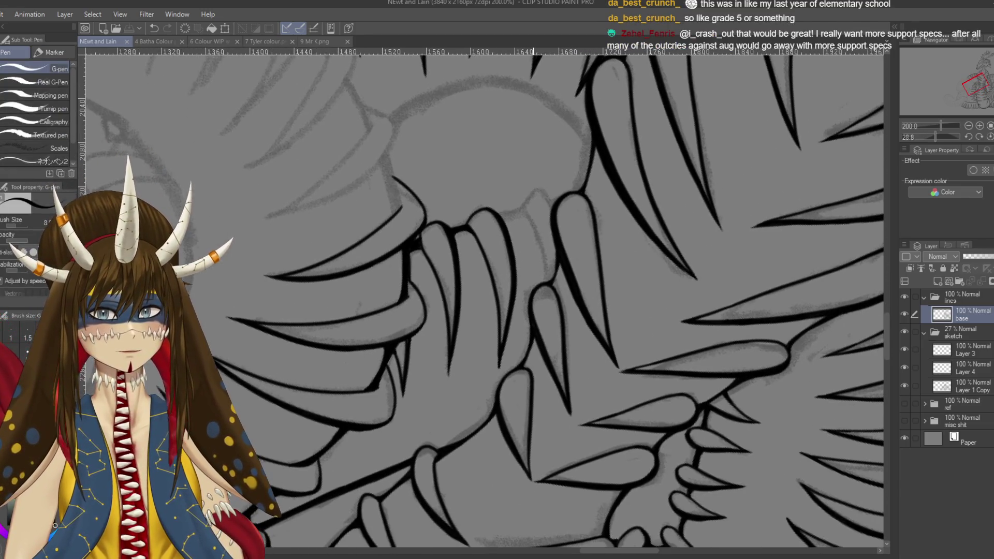
scroll(598, 384, up, 3)
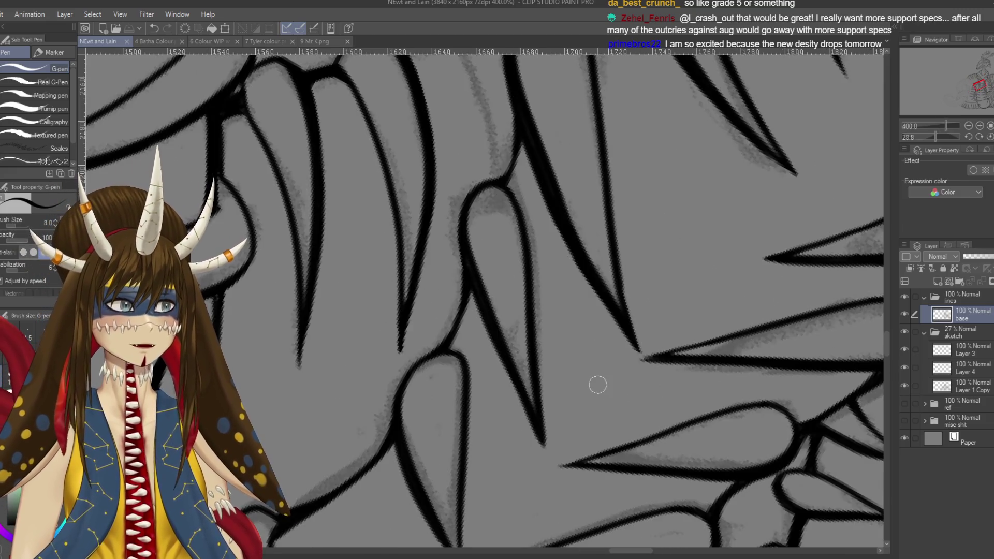
drag(290, 78, 361, 199)
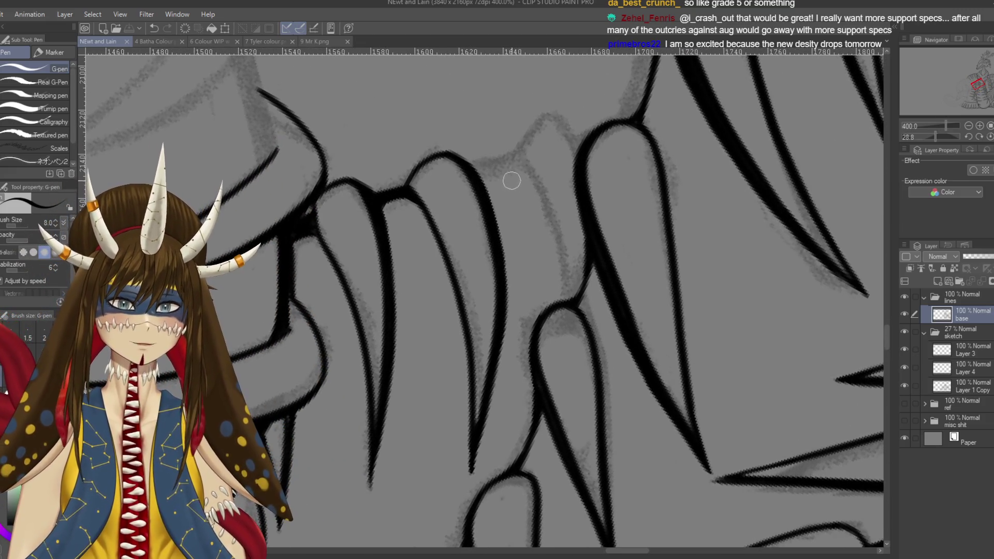
drag(517, 149, 570, 303)
key(ctrl+z)
drag(517, 151, 574, 298)
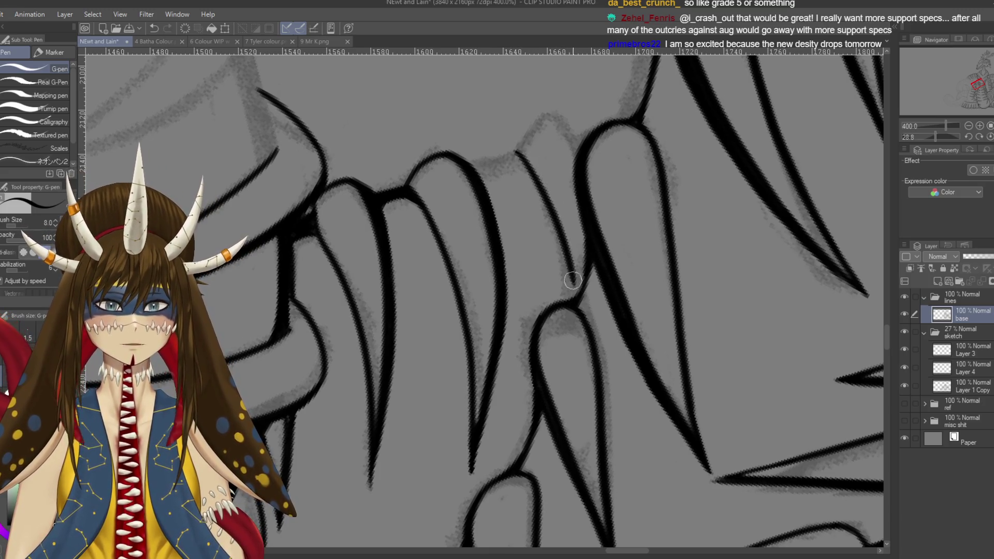
key(ctrl+s)
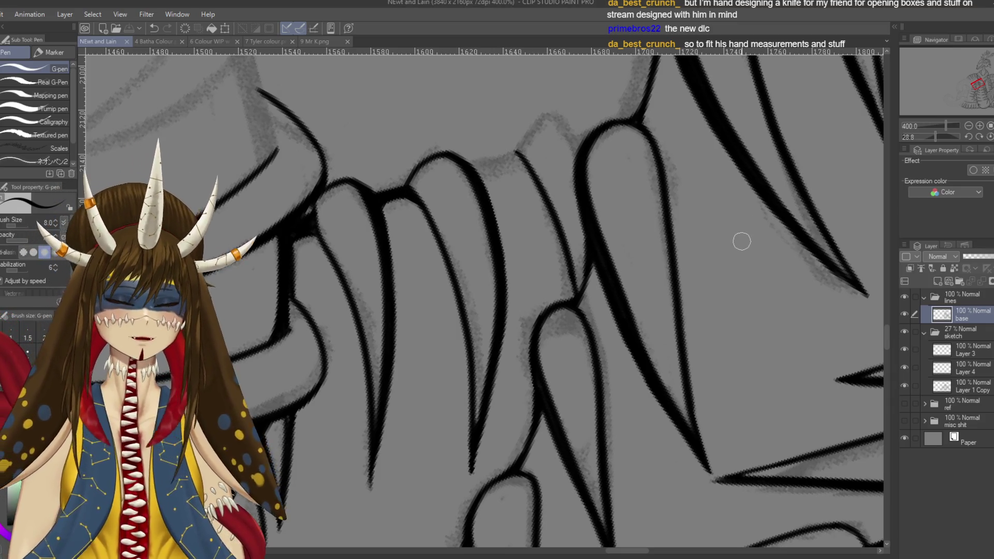
Outline the fingertip and its right edge in ink
mouse_move(515, 151)
mouse_down()
mouse_move(562, 121)
mouse_move(578, 154)
mouse_up()
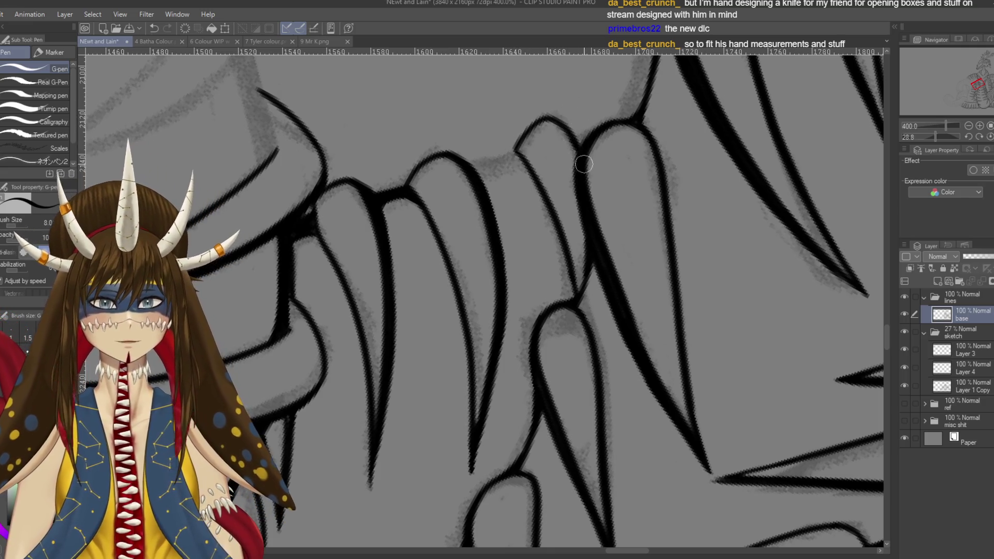
drag(550, 114, 584, 143)
key(ctrl+z)
mouse_move(548, 113)
mouse_down()
mouse_move(574, 140)
mouse_move(593, 126)
mouse_up()
Thicken the neighbouring finger's left outline with three strokes, then zoom out
mouse_move(502, 192)
mouse_down()
mouse_move(399, 196)
mouse_move(405, 243)
mouse_up()
mouse_move(435, 205)
mouse_down()
mouse_move(414, 258)
mouse_move(413, 240)
mouse_up()
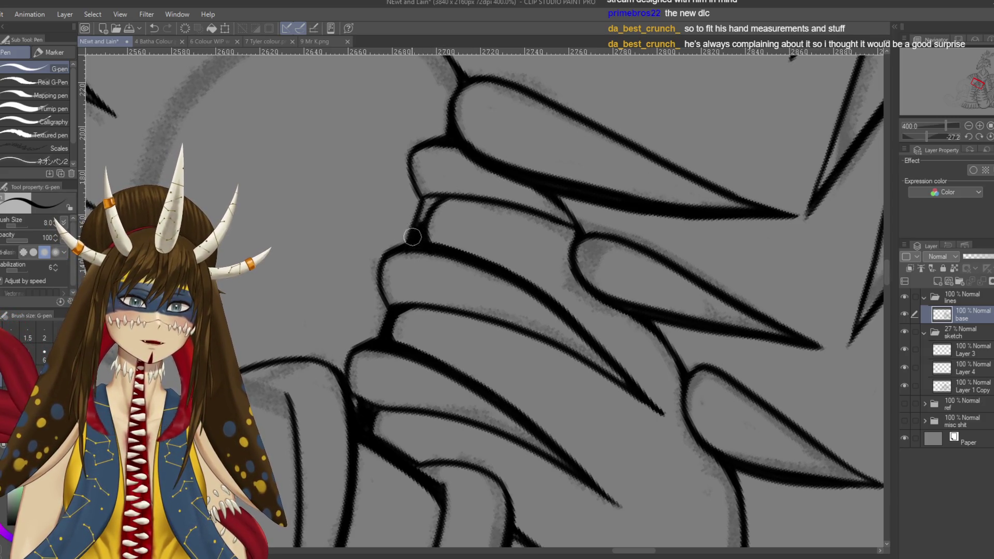
drag(430, 203, 415, 236)
mouse_move(438, 200)
mouse_down()
mouse_move(407, 244)
mouse_move(466, 207)
mouse_move(518, 202)
mouse_up()
key(r)
key(p)
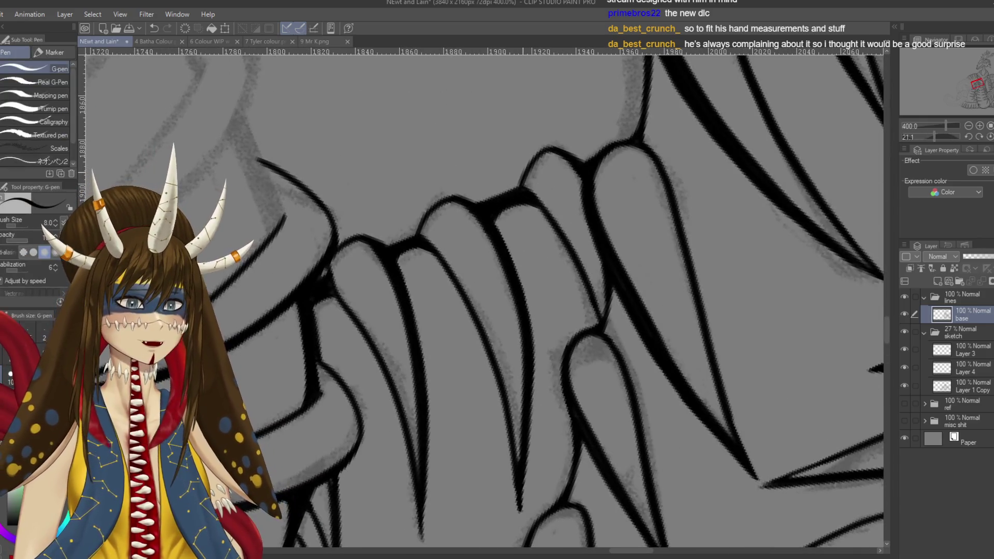
key(ctrl+minus)
key(ctrl+minus)
key(ctrl+minus)
key(r)
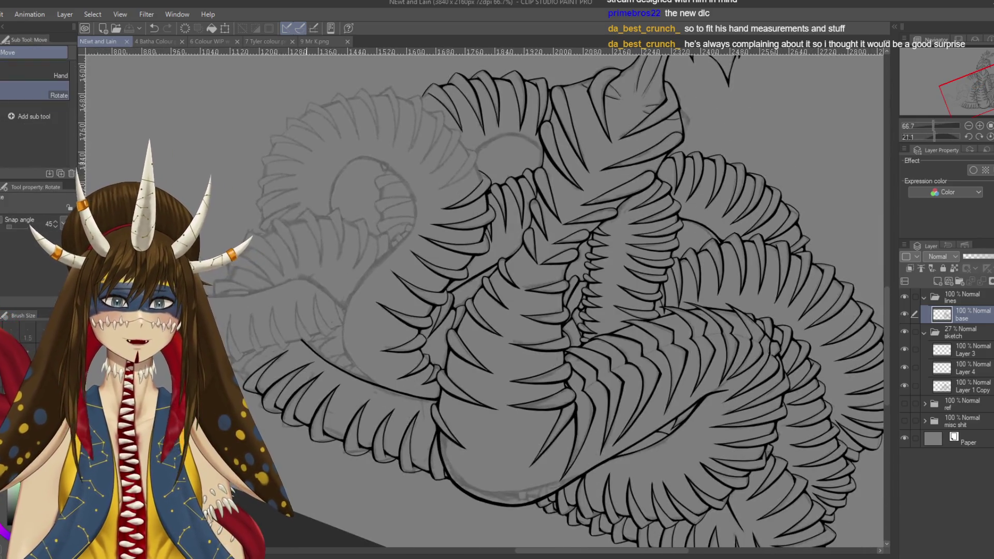
drag(522, 172, 368, 193)
key(p)
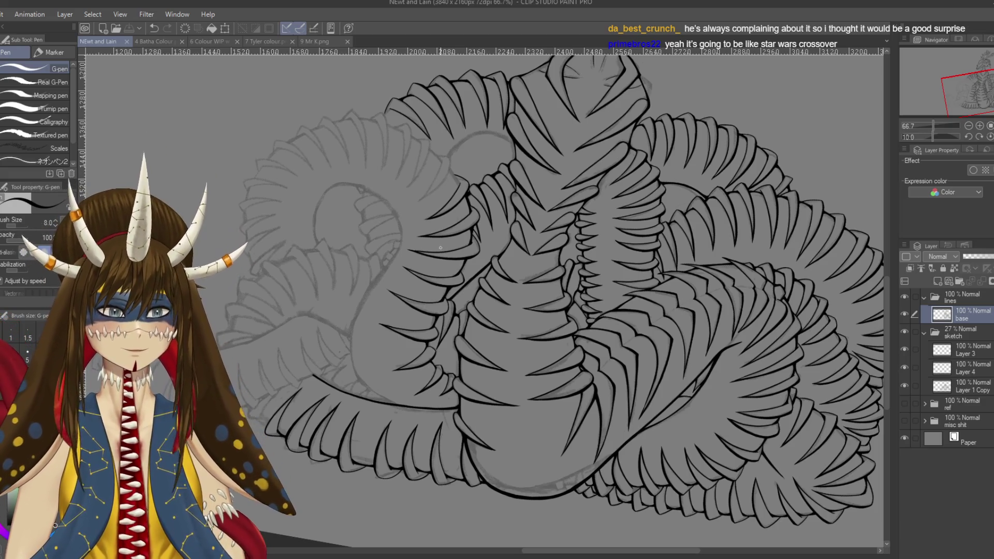
Rotate the view about a quarter turn and ink a curved spine outline
scroll(482, 300, up, 4)
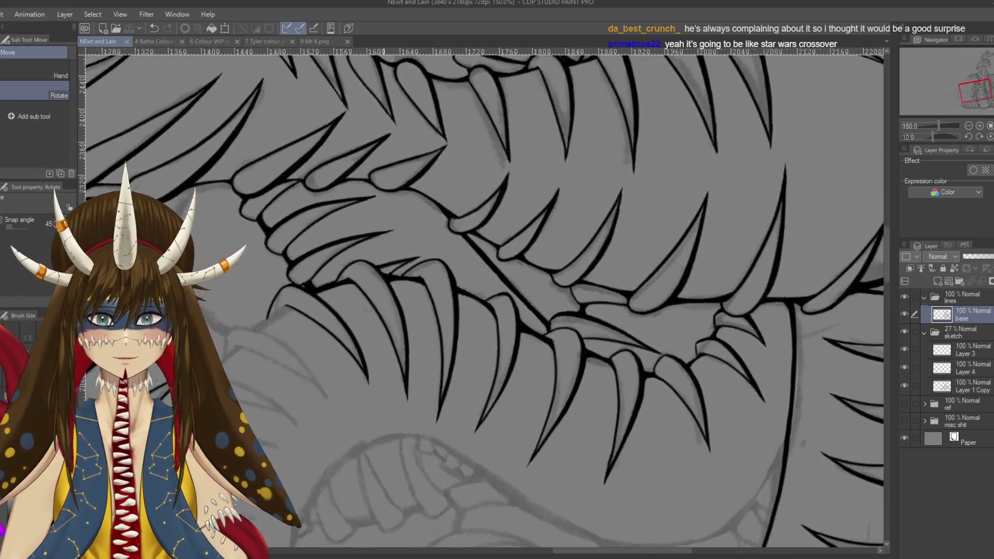
mouse_move(539, 186)
mouse_down()
mouse_move(518, 244)
mouse_move(451, 289)
mouse_up()
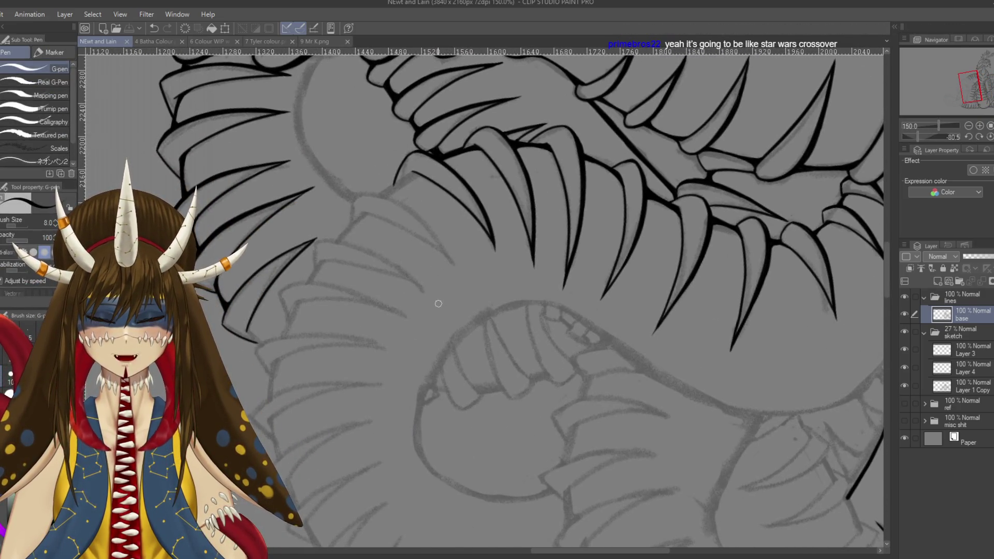
scroll(436, 300, up, 1)
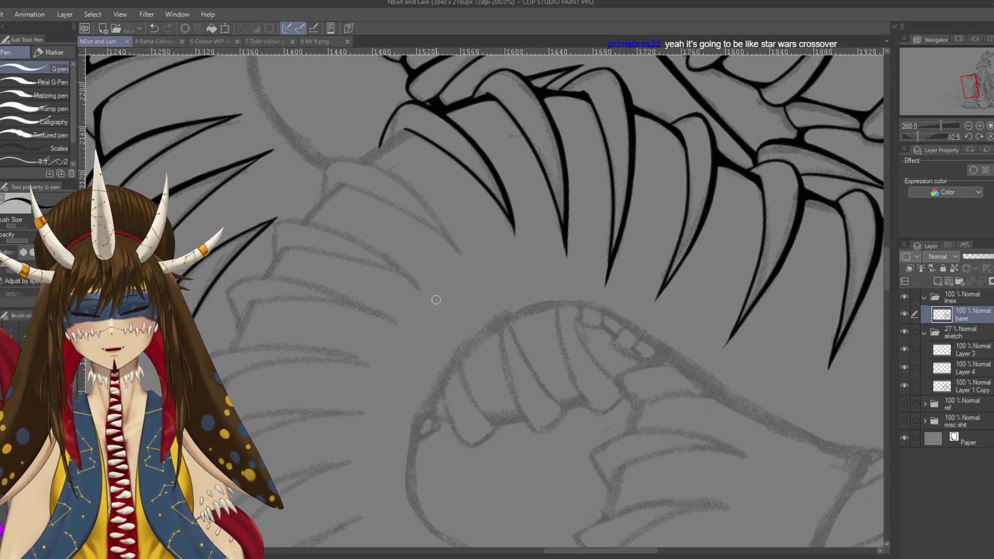
mouse_move(436, 300)
mouse_down()
mouse_move(455, 184)
mouse_move(383, 169)
mouse_up()
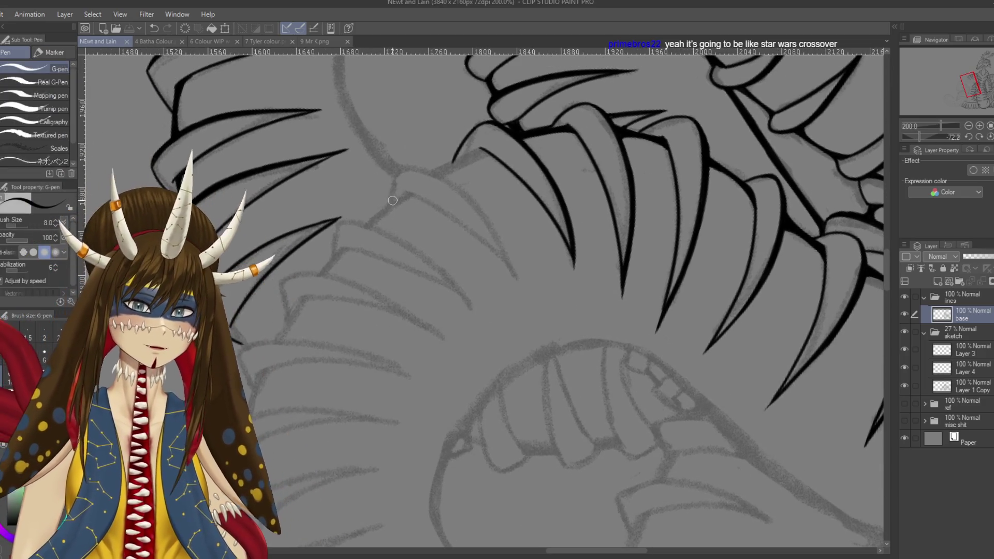
mouse_move(386, 207)
mouse_down()
mouse_move(409, 167)
mouse_move(518, 282)
mouse_up()
Draw the fang's inner line down to its tip, retrying the strokes
mouse_move(452, 202)
mouse_down()
mouse_move(440, 217)
mouse_move(465, 153)
mouse_up()
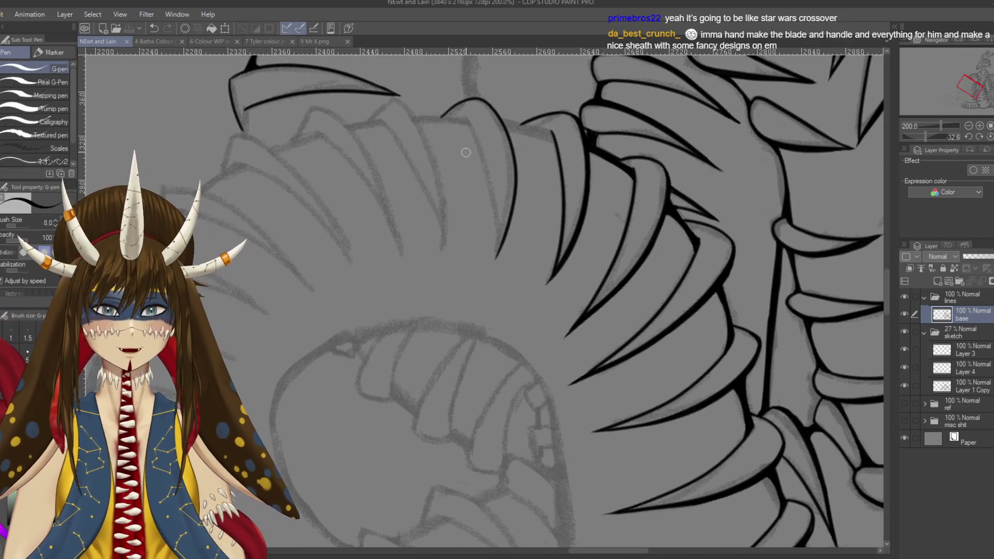
drag(468, 118, 499, 263)
key(ctrl+z)
mouse_move(465, 113)
mouse_down()
mouse_move(496, 258)
mouse_move(490, 285)
mouse_up()
key(ctrl+z)
drag(499, 237, 491, 275)
key(ctrl+z)
key(ctrl+z)
key(ctrl+z)
mouse_move(517, 150)
mouse_down()
mouse_move(460, 147)
mouse_move(409, 164)
mouse_move(365, 199)
mouse_move(403, 199)
mouse_move(484, 145)
mouse_move(455, 179)
mouse_up()
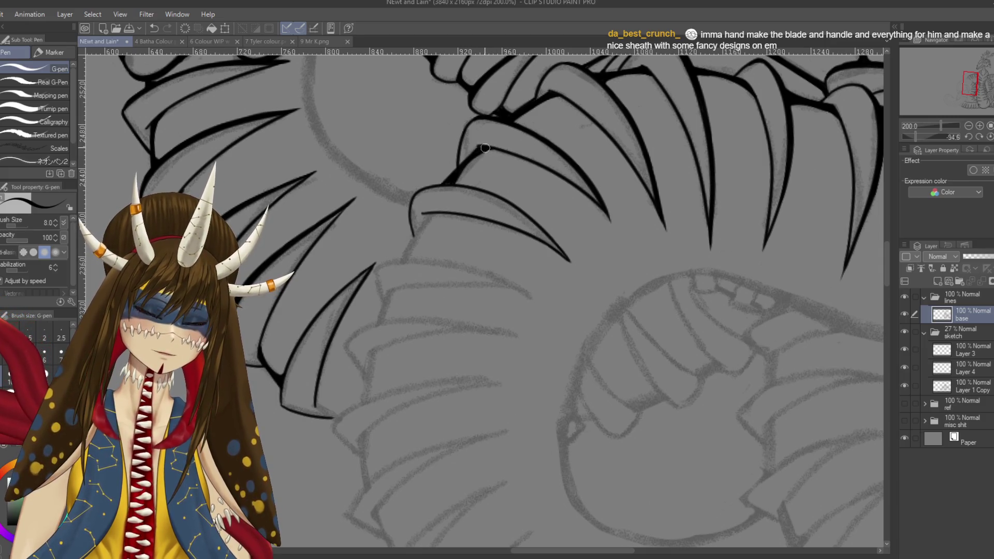
mouse_move(621, 156)
mouse_down()
mouse_move(725, 259)
mouse_move(750, 363)
mouse_up()
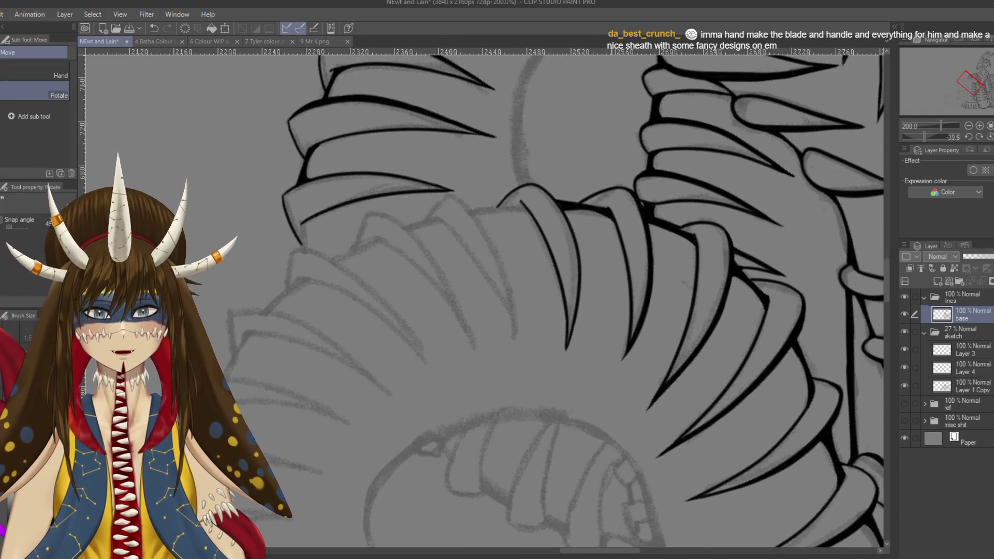
Ink and thicken the curved spike's inner line with the G-pen
scroll(618, 262, up, 2)
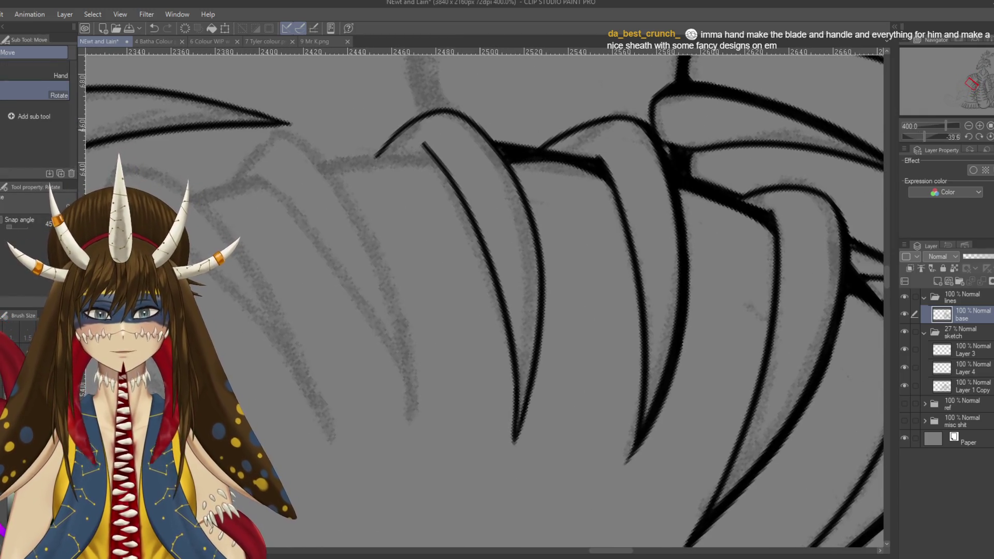
key(p)
drag(474, 128, 538, 222)
mouse_move(512, 189)
mouse_down()
mouse_move(543, 240)
mouse_move(541, 259)
mouse_up()
key(ctrl+z)
drag(510, 153, 543, 270)
drag(533, 207, 542, 298)
mouse_move(540, 242)
mouse_down()
mouse_move(542, 198)
mouse_move(539, 312)
mouse_up()
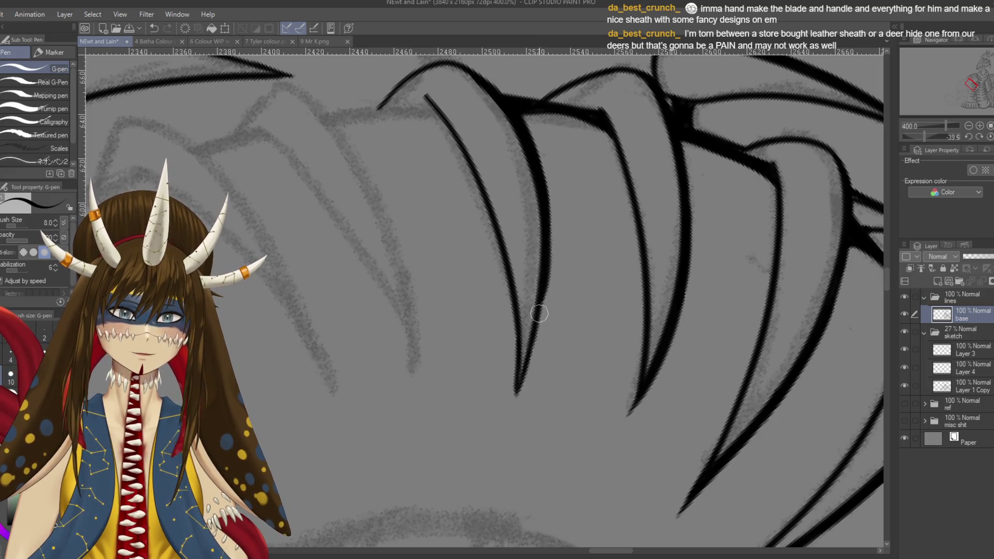
Extend the inner line down to the spike tip and re-stroke its lower part
drag(547, 262, 519, 372)
drag(541, 324, 512, 414)
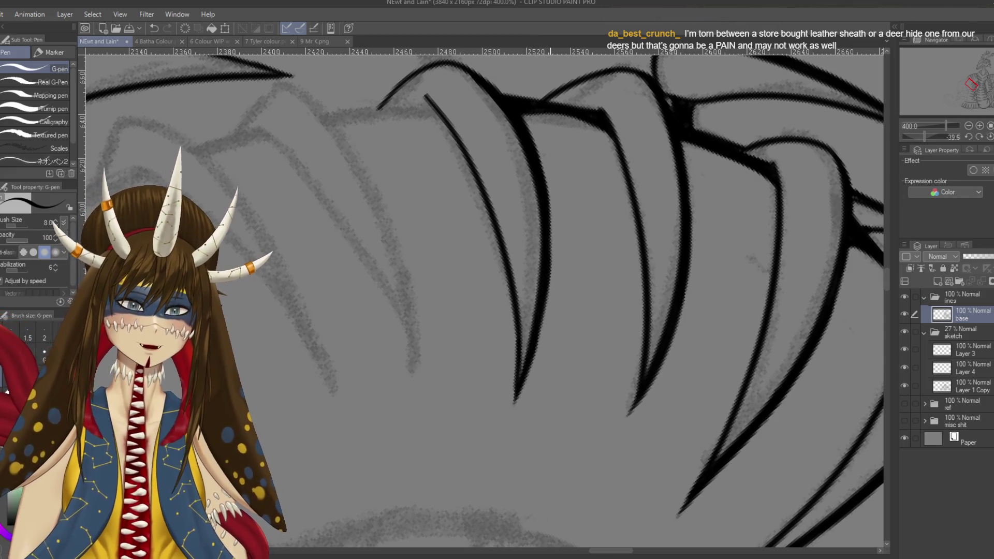
drag(547, 202, 544, 297)
key(ctrl+z)
drag(548, 200, 543, 290)
key(ctrl+z)
drag(547, 197, 545, 303)
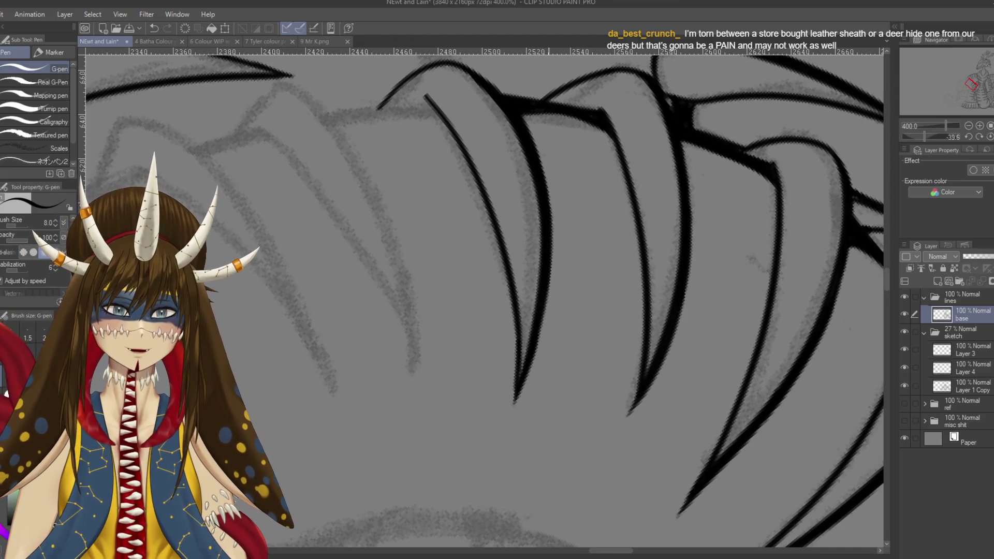
scroll(579, 360, up, 3)
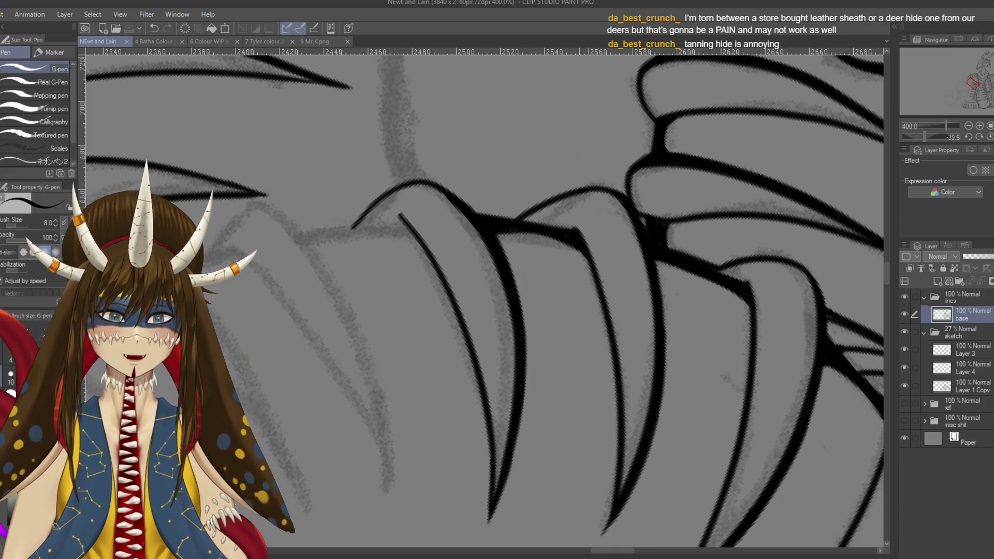
scroll(579, 360, down, 3)
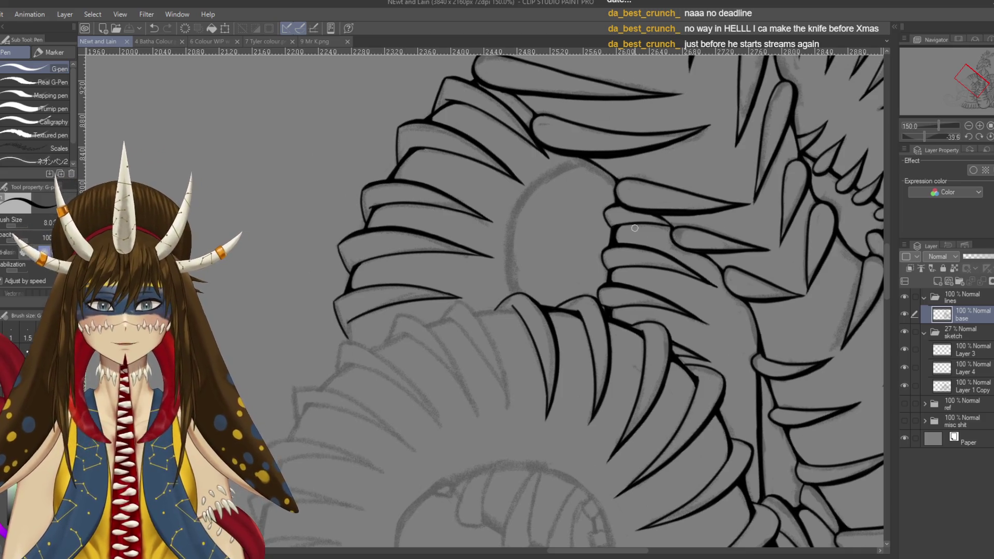
scroll(635, 229, up, 1)
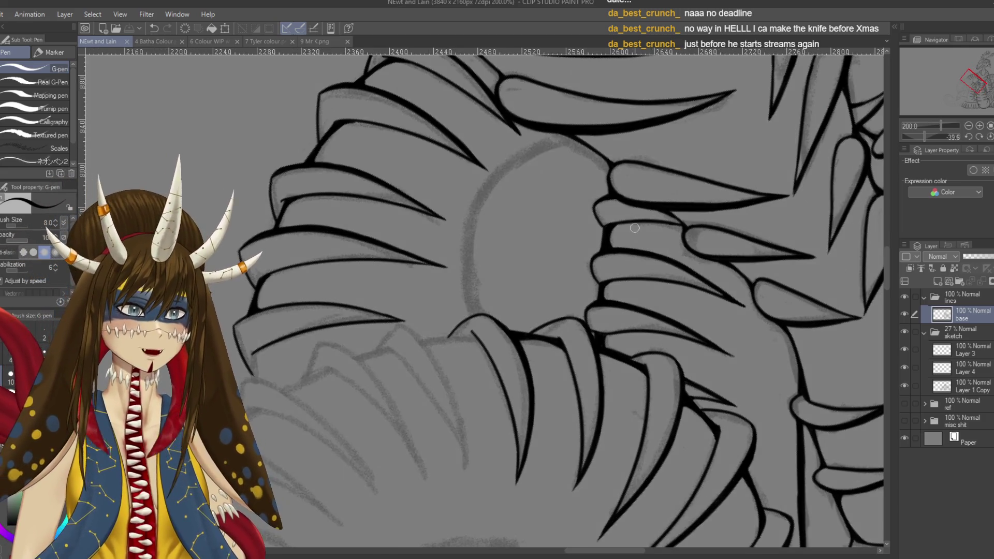
drag(519, 320, 648, 318)
mouse_move(223, 136)
mouse_down()
mouse_move(251, 103)
mouse_move(265, 155)
mouse_up()
drag(259, 141, 288, 137)
drag(248, 189, 272, 204)
mouse_move(274, 201)
mouse_down()
mouse_move(284, 171)
mouse_move(290, 194)
mouse_up()
drag(275, 187, 302, 180)
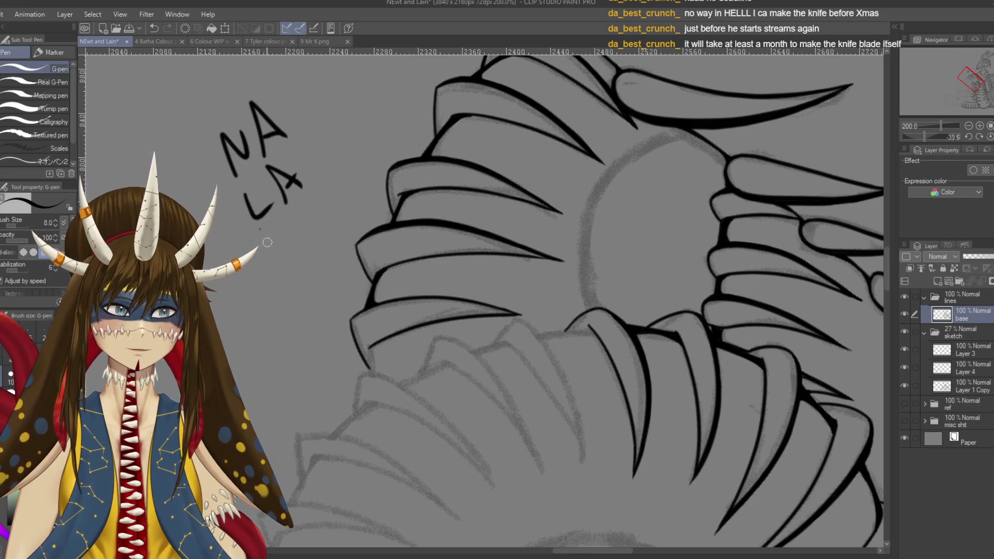
drag(304, 212, 306, 236)
mouse_move(317, 179)
mouse_down()
mouse_move(325, 210)
mouse_move(346, 206)
mouse_up()
drag(317, 177, 342, 160)
drag(326, 198, 336, 187)
mouse_move(322, 150)
mouse_down()
mouse_move(305, 248)
mouse_move(334, 156)
mouse_move(290, 103)
mouse_up()
drag(291, 92, 270, 107)
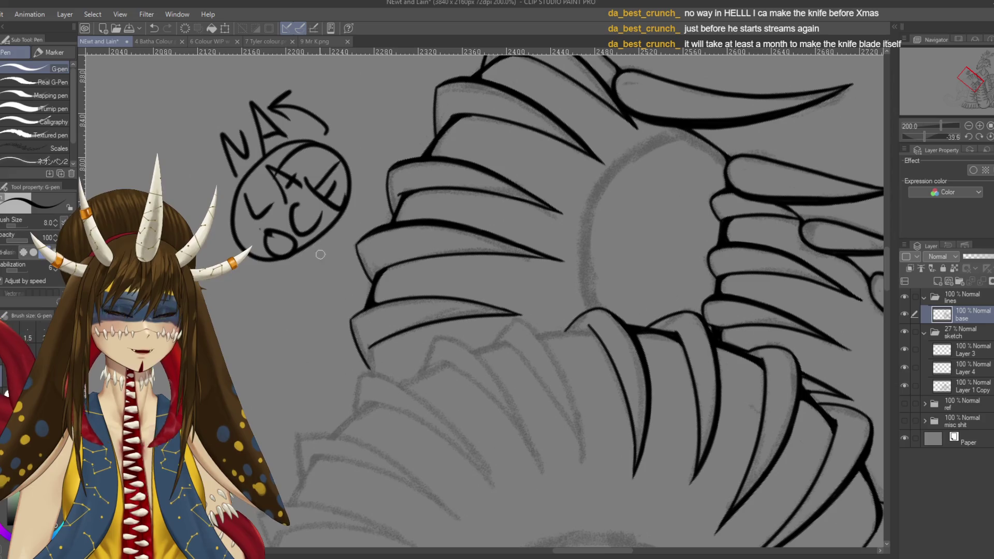
key(ctrl+z)
key(ctrl+z)
key(ctrl+z)
key(ctrl+z)
key(ctrl+z)
key(ctrl+z)
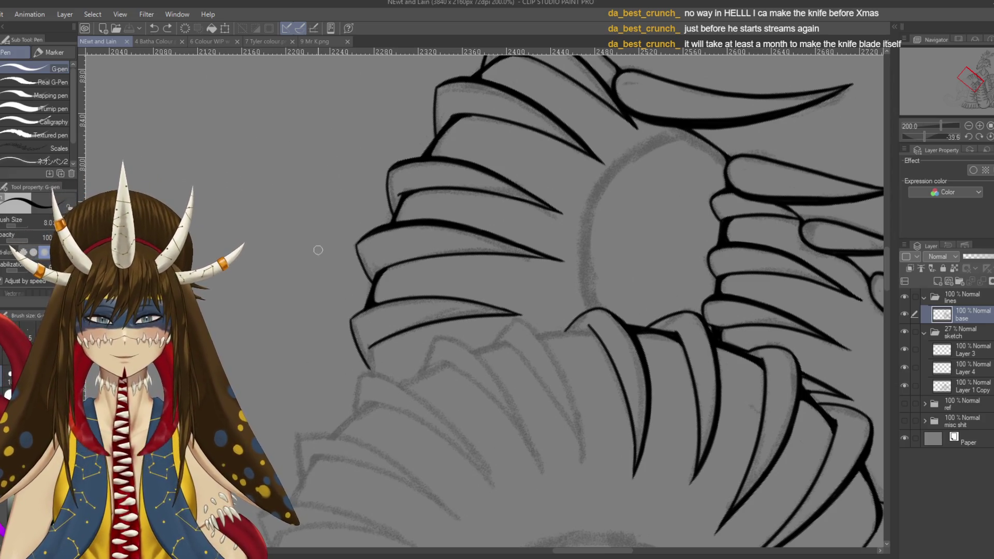
Ink the round body shape's left edge downward, redoing strokes until clean
scroll(318, 250, up, 3)
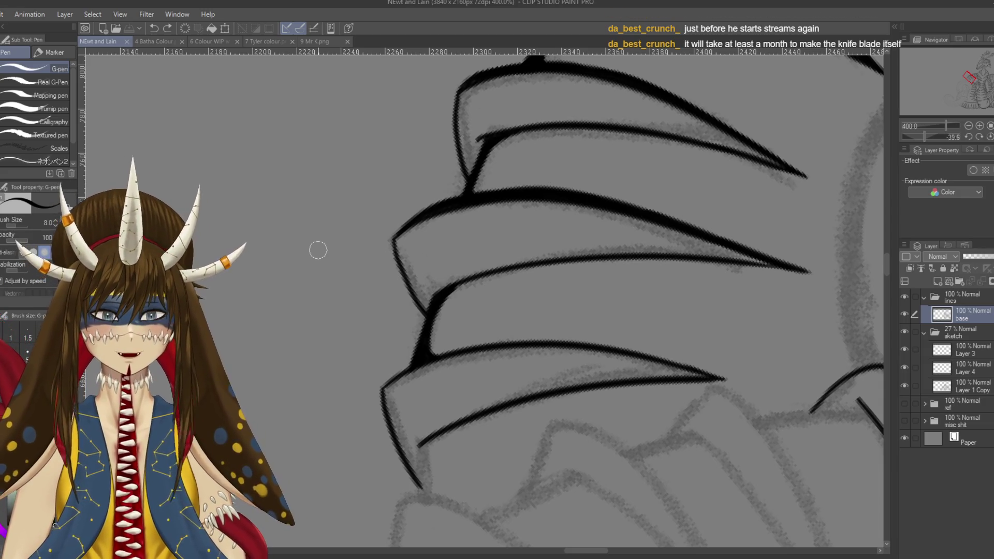
scroll(318, 250, down, 2)
drag(545, 285, 521, 270)
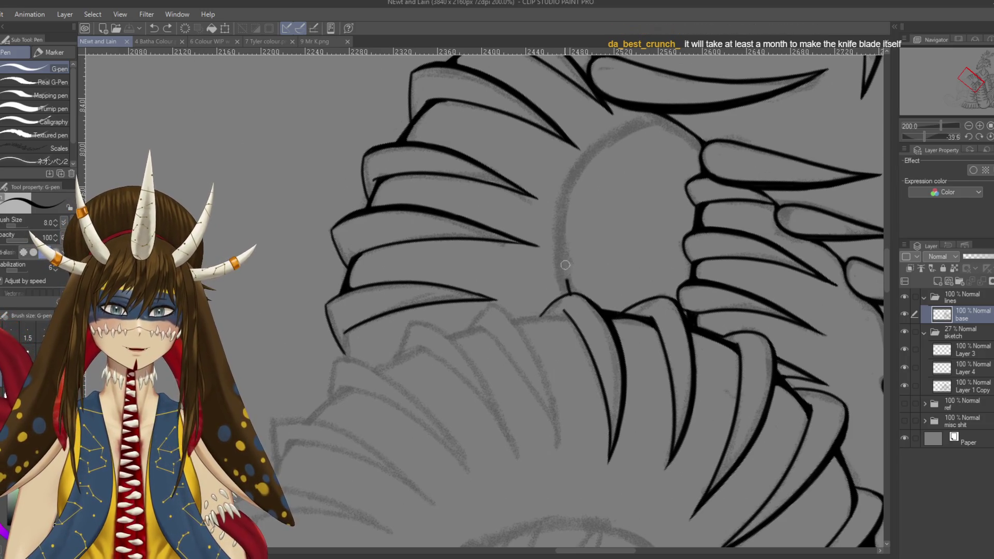
mouse_move(569, 292)
mouse_down()
mouse_move(611, 136)
mouse_move(639, 117)
mouse_move(585, 167)
mouse_move(560, 228)
mouse_up()
key(ctrl+z)
key(ctrl+z)
drag(606, 148, 567, 261)
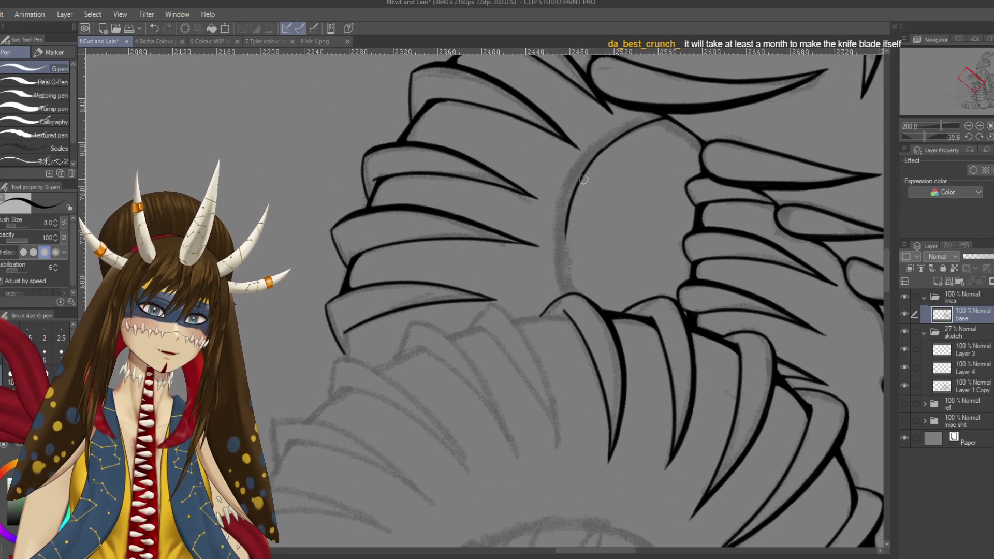
drag(566, 224, 570, 285)
key(ctrl+z)
drag(566, 224, 576, 294)
key(ctrl+z)
drag(565, 226, 576, 293)
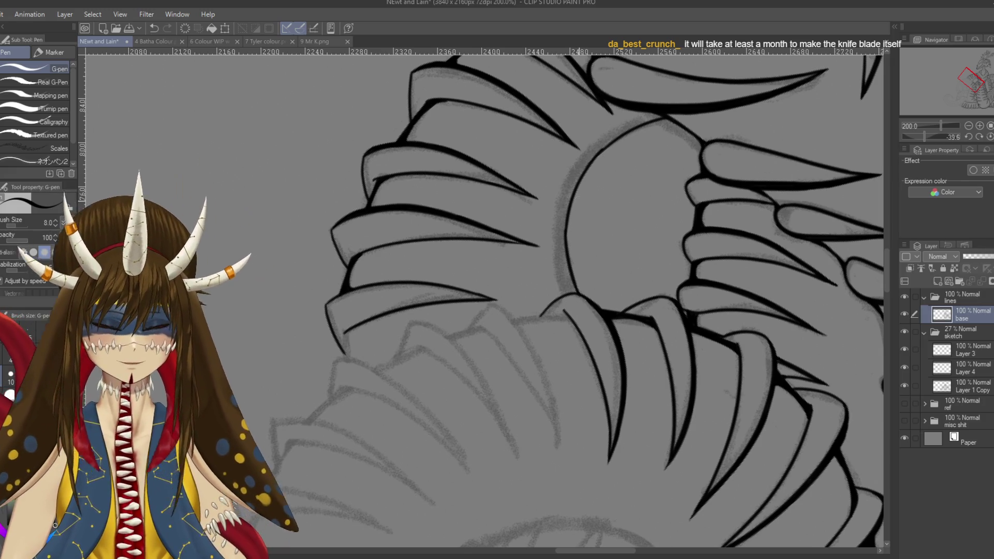
Thicken the big curve of the round shape from bottom to top
scroll(580, 201, up, 2)
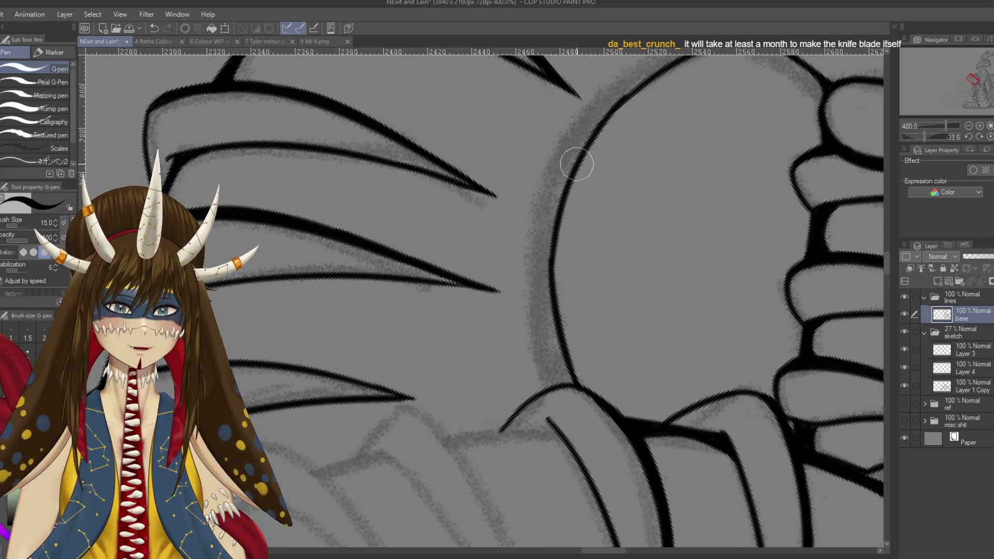
mouse_move(580, 137)
mouse_down()
mouse_move(548, 259)
mouse_move(560, 378)
mouse_move(570, 382)
mouse_up()
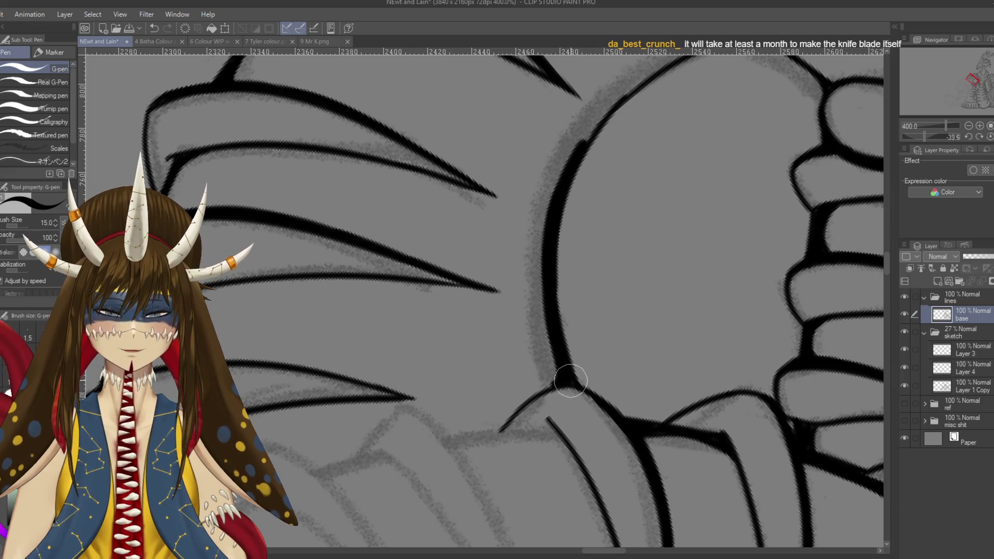
key(ctrl+z)
drag(547, 386, 559, 381)
key(ctrl+z)
key(ctrl+z)
key(ctrl+z)
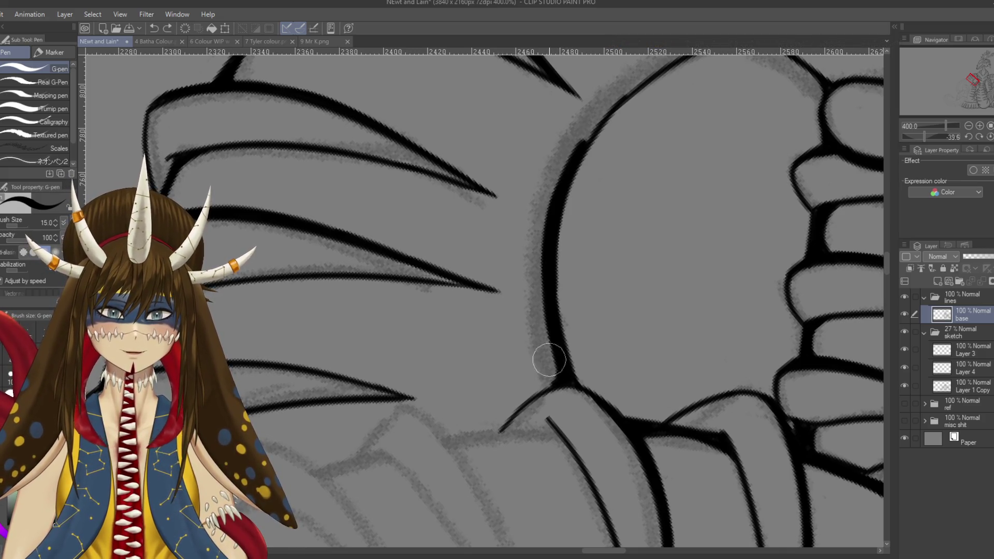
scroll(546, 365, up, 3)
drag(550, 245, 519, 295)
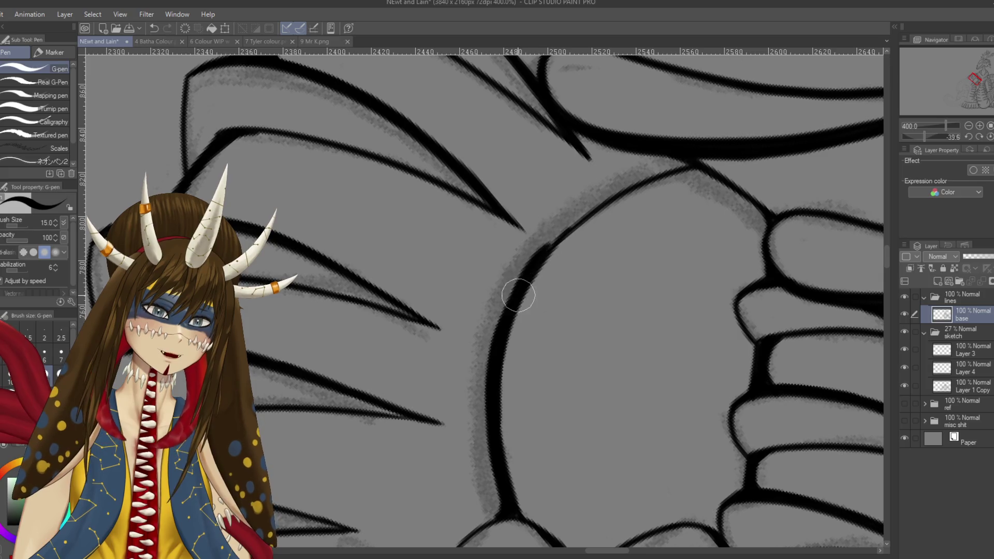
drag(501, 328, 523, 268)
key(ctrl+z)
mouse_move(499, 344)
mouse_down()
mouse_move(506, 304)
mouse_move(548, 244)
mouse_move(647, 171)
mouse_move(682, 162)
mouse_move(664, 173)
mouse_move(671, 156)
mouse_up()
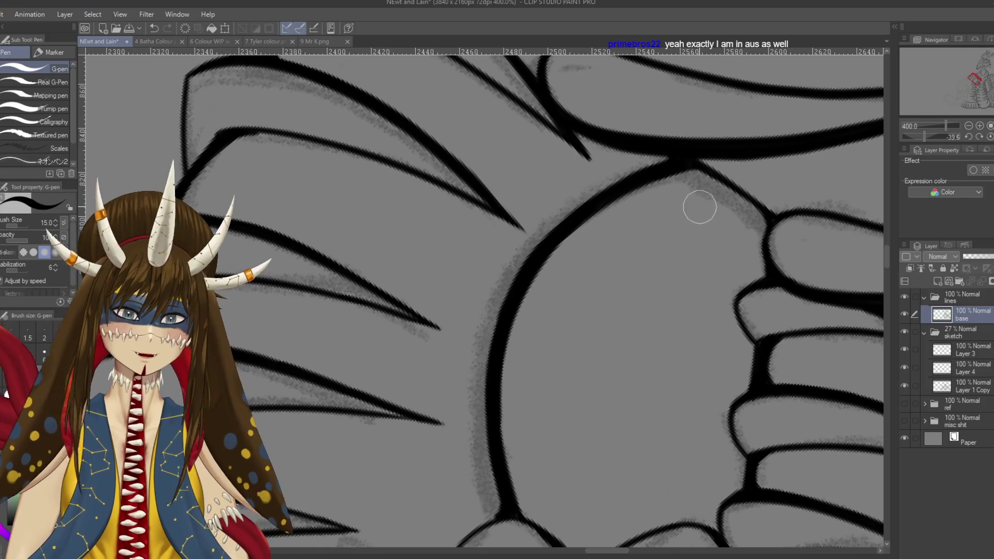
Reduce the pen to size 6 and thicken the line where the curve meets the spikes
key(bracketleft)
key(bracketleft)
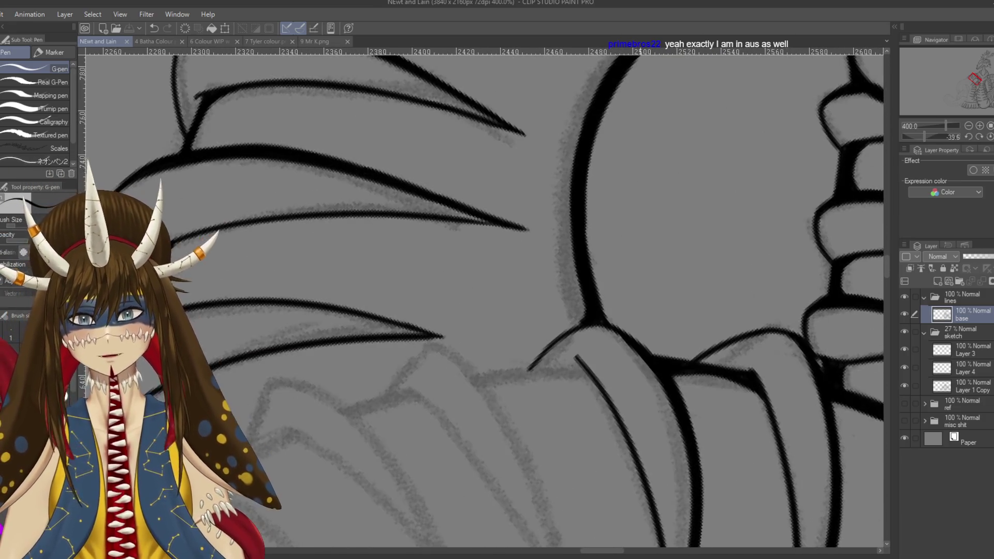
mouse_move(596, 309)
mouse_down()
mouse_move(628, 338)
mouse_move(591, 292)
mouse_move(607, 275)
mouse_up()
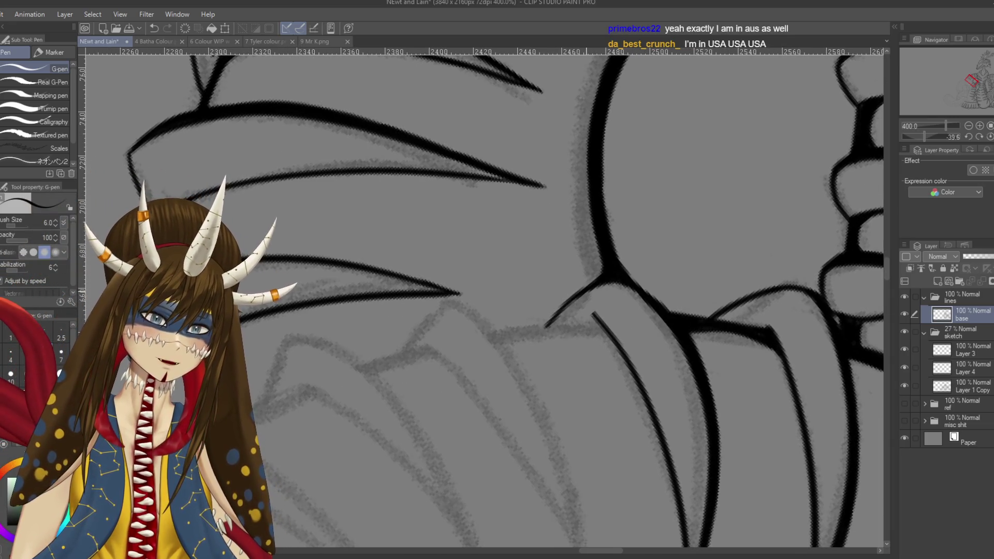
scroll(481, 298, down, 10)
drag(605, 274, 466, 274)
mouse_move(596, 197)
mouse_down()
mouse_move(561, 263)
mouse_move(543, 241)
mouse_up()
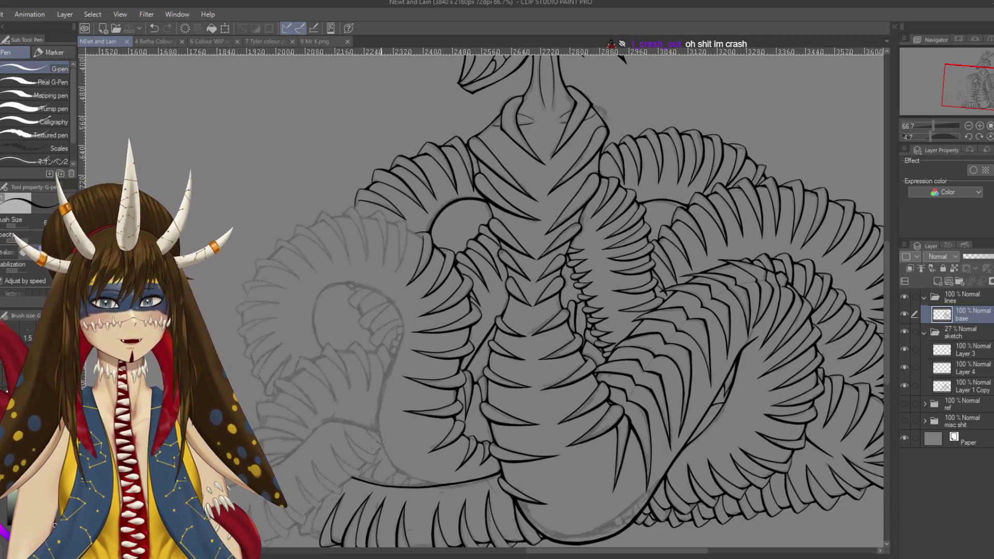
Zoom out to 33.3%, level the canvas rotation, and hide the gray sketch folder
key(ctrl+minus)
key(ctrl+minus)
key(r)
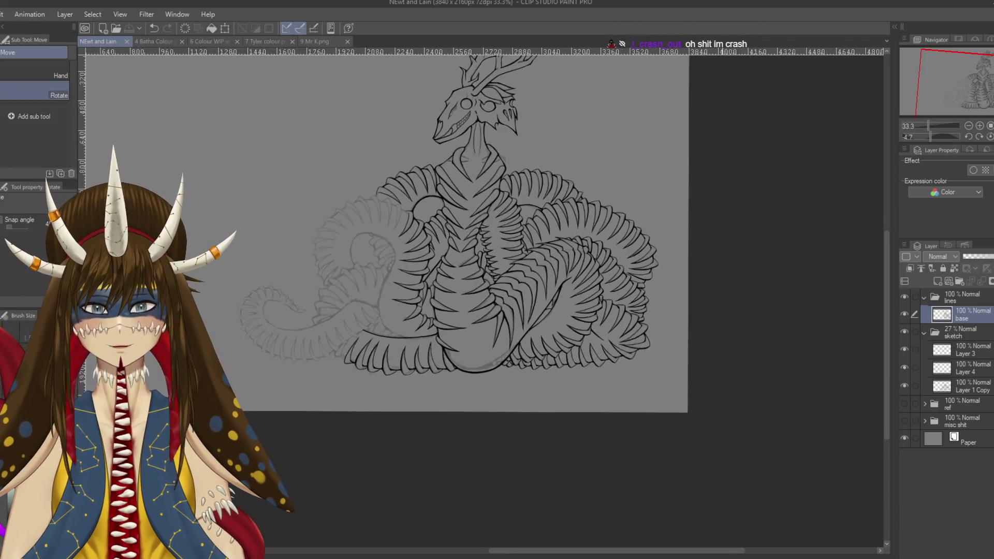
key(p)
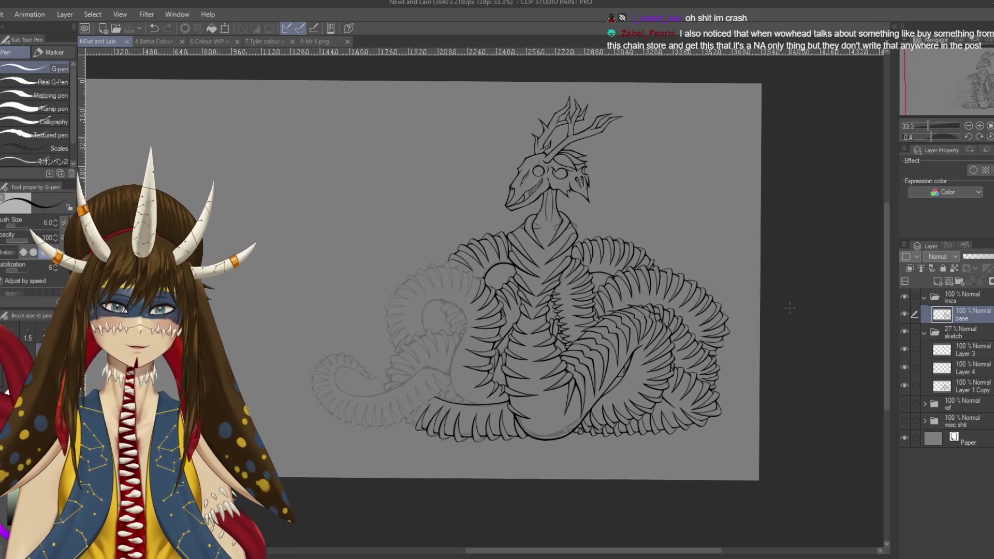
click(905, 332)
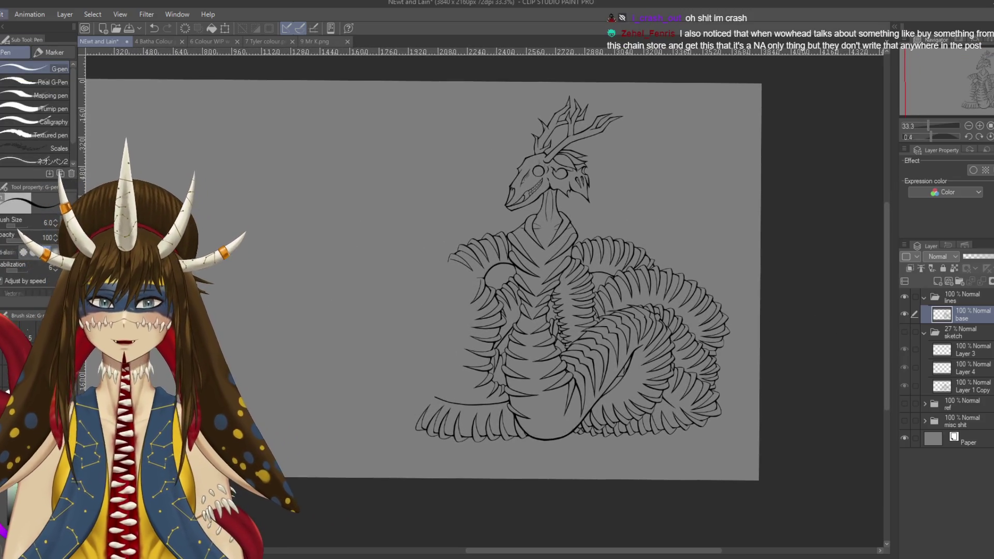